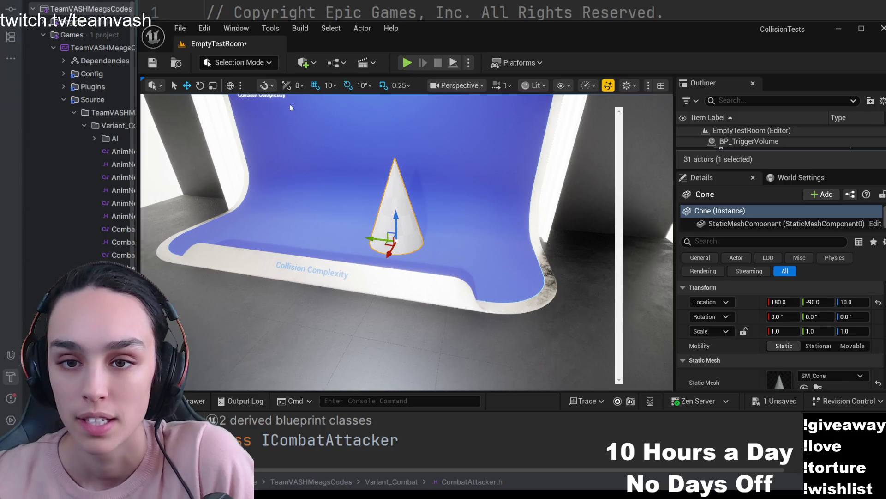
Open the selected Cone actor's SM_Cone mesh in the Static Mesh Editor via Ctrl+E.
key(ctrl+e)
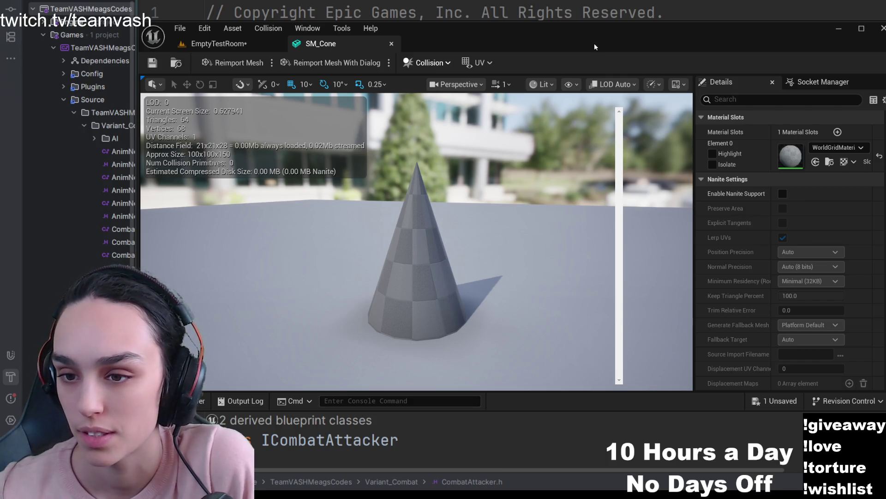
Pick edges on the cone's sides and switch the preview view mode to Player Collision.
click(405, 283)
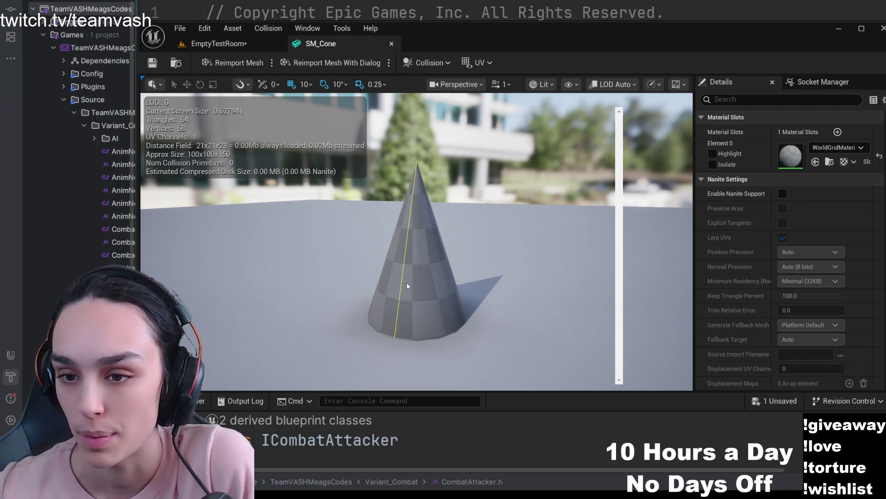
click(423, 215)
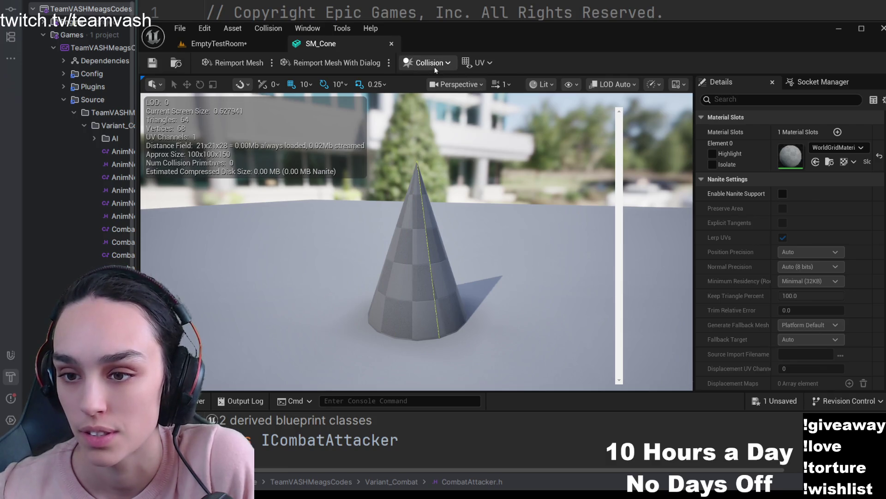
scroll(379, 194, down, 1)
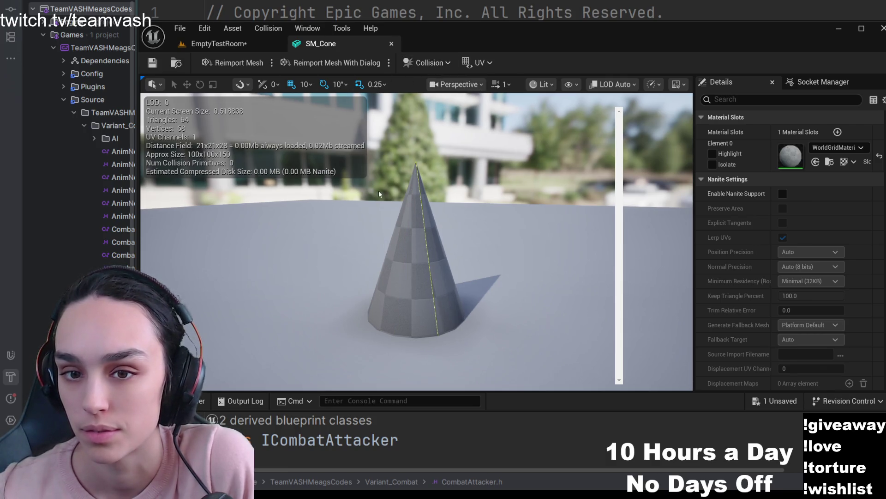
drag(379, 191, 388, 236)
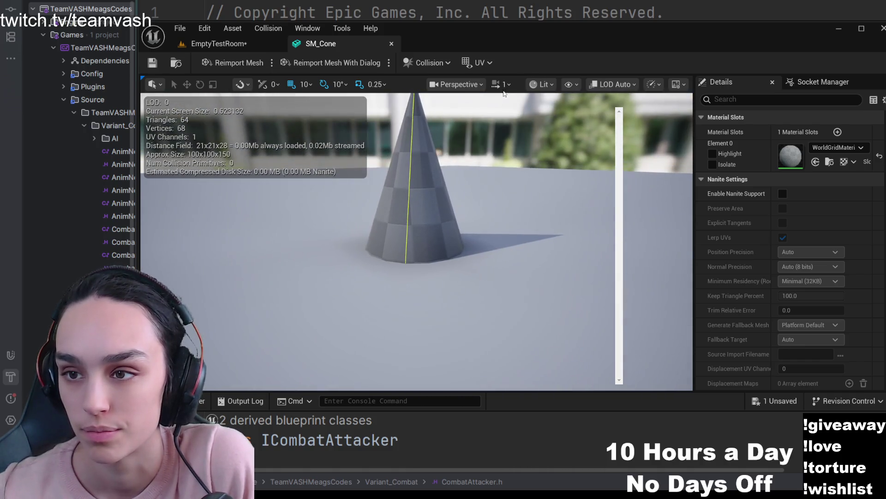
click(545, 86)
click(549, 205)
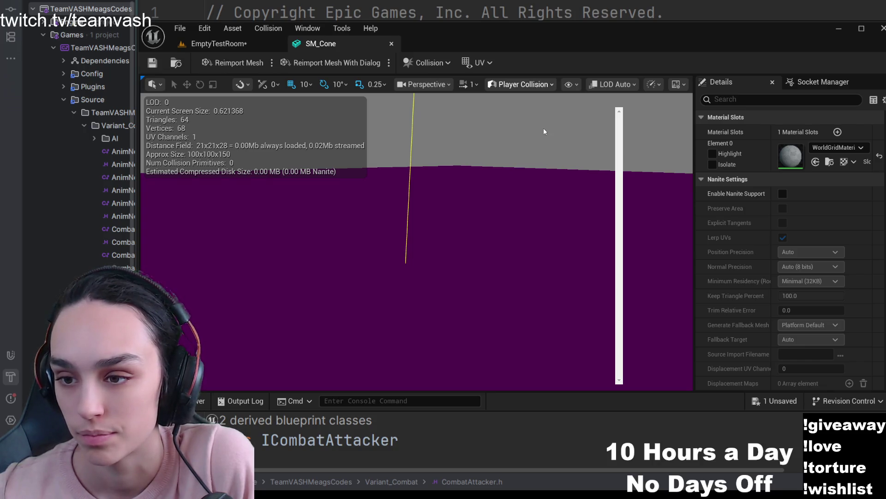
Switch the SM_Cone preview back to Lit shading with Alt+4.
key(alt+4)
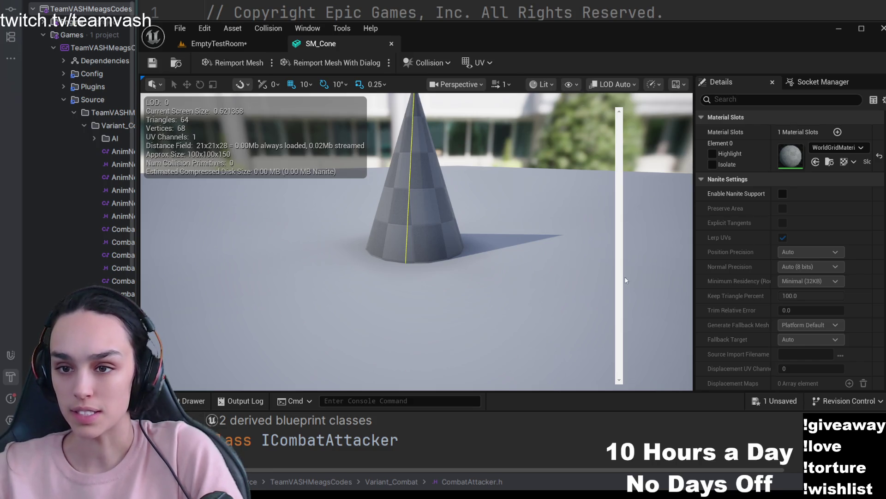
Move in around the cone and show a grid on the preview floor with G.
drag(556, 222, 568, 208)
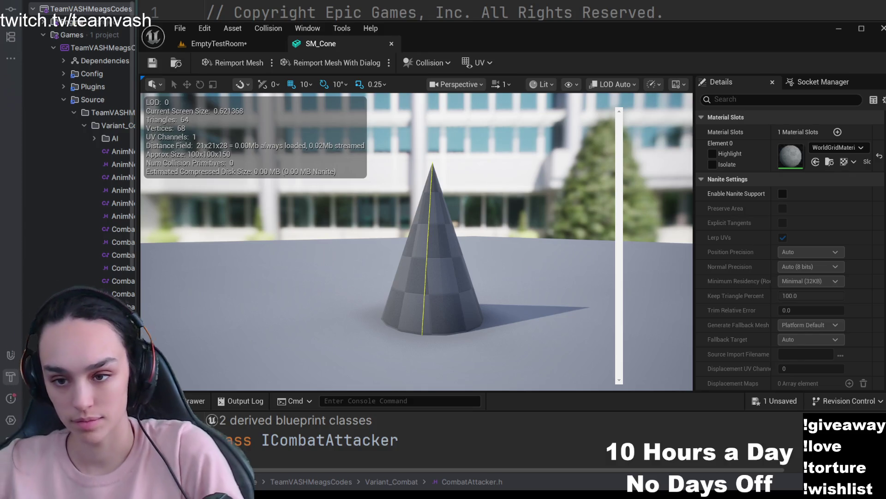
drag(487, 167, 457, 173)
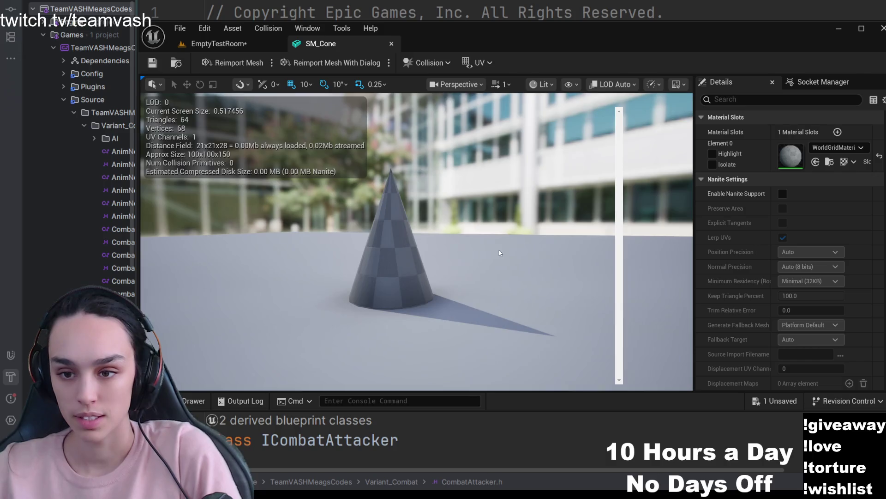
drag(499, 252, 526, 208)
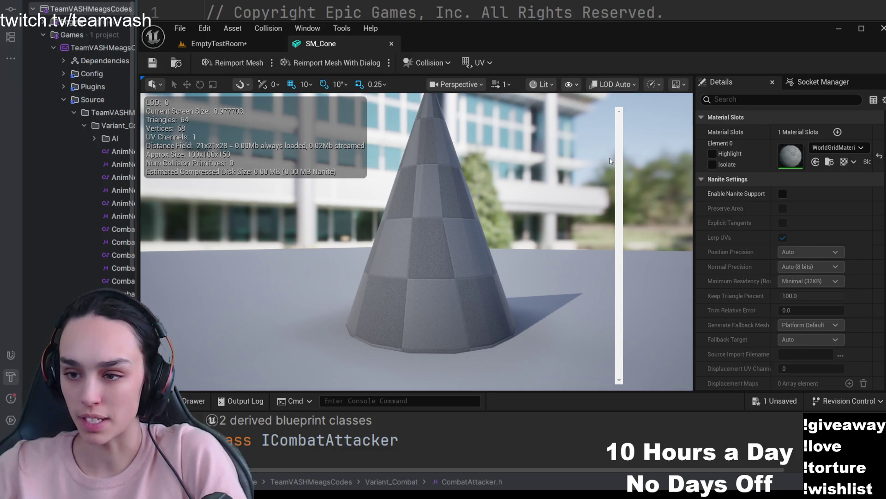
key(g)
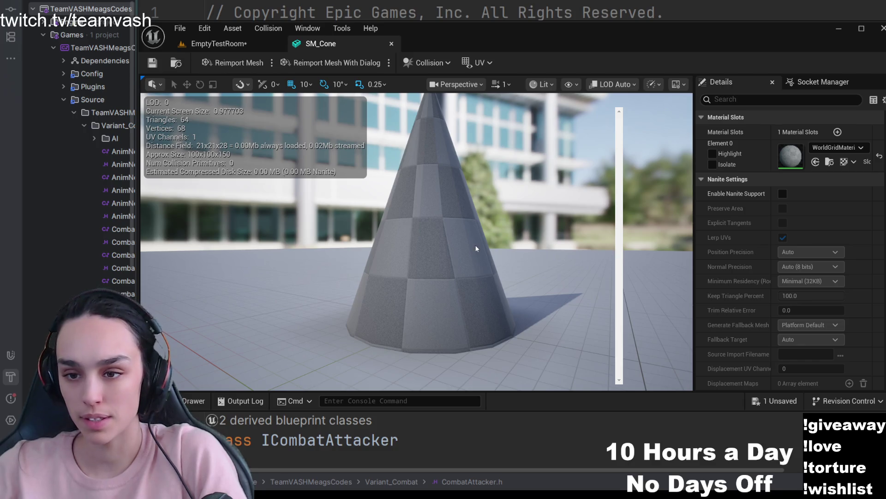
drag(439, 260, 490, 201)
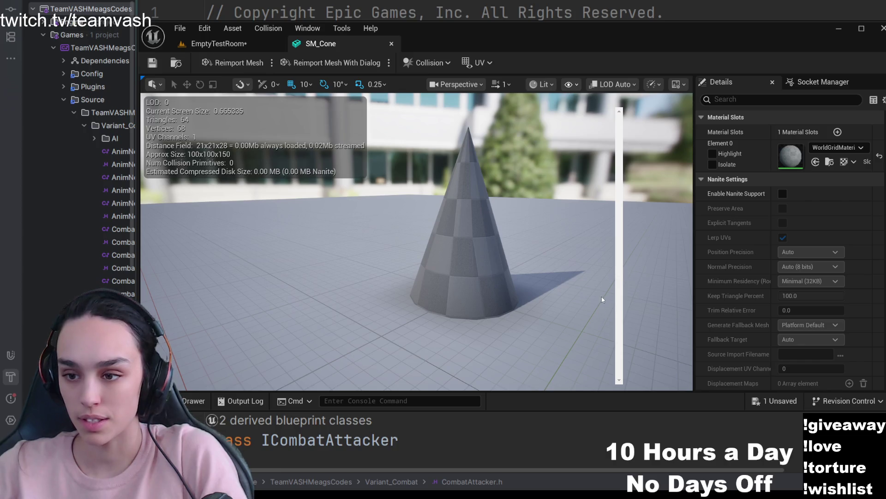
Select edges on the cone's surface and switch the preview to Player Collision with Alt+C.
click(473, 256)
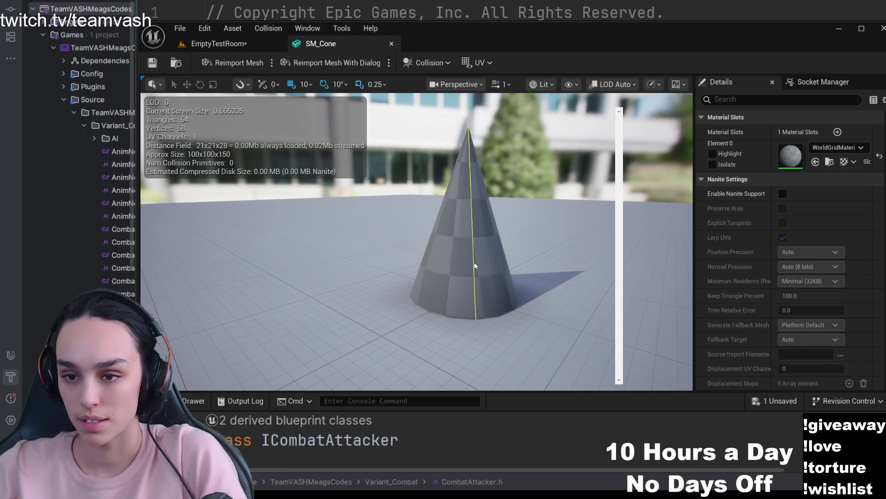
mouse_move(475, 265)
mouse_down()
mouse_move(585, 256)
mouse_move(523, 271)
mouse_up()
click(492, 258)
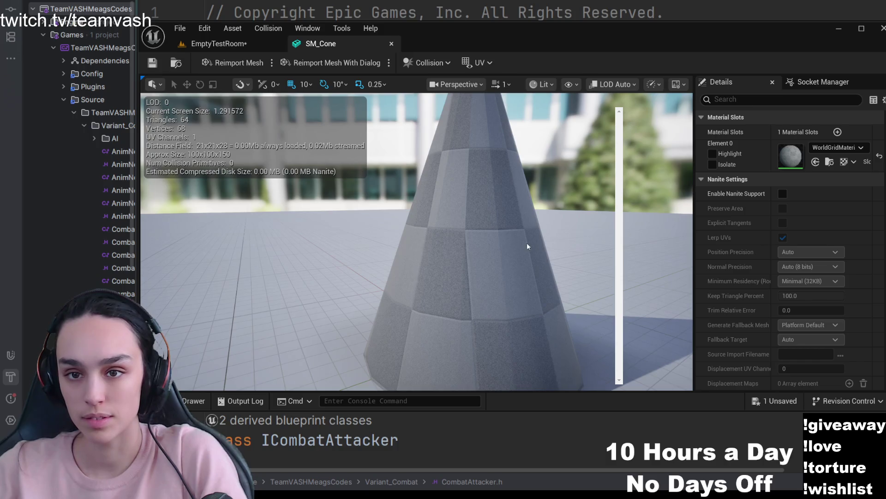
scroll(586, 207, down, 5)
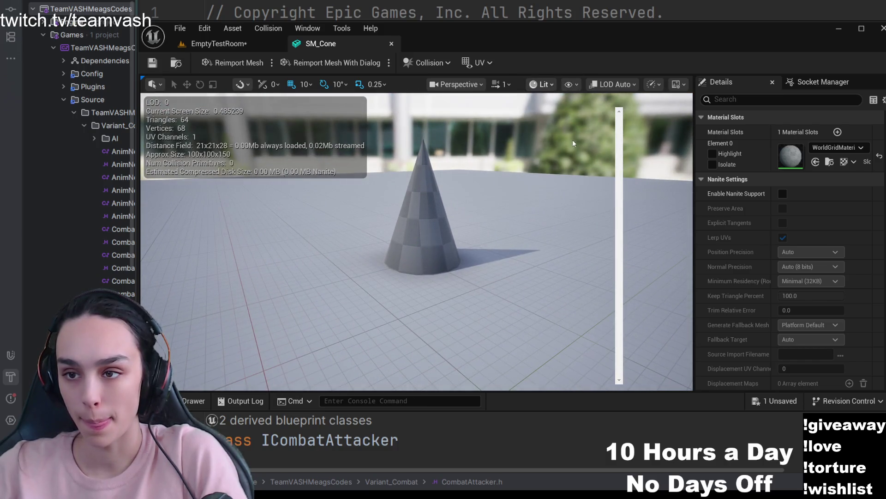
key(alt+c)
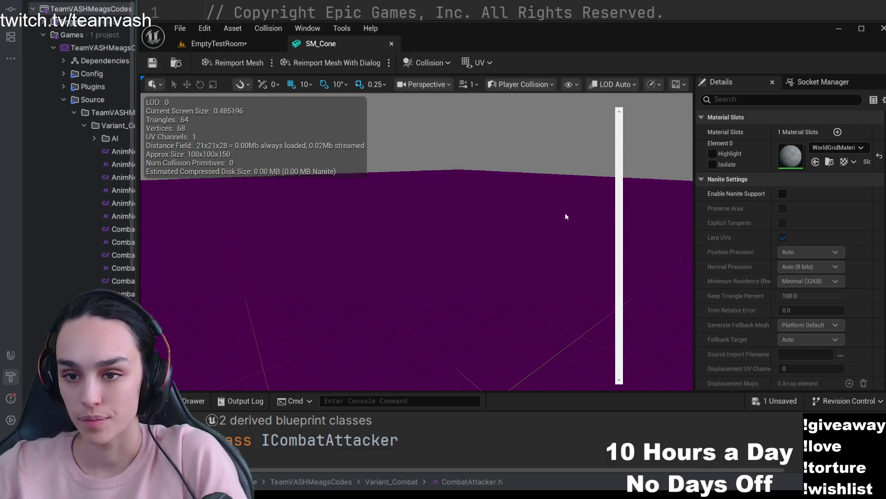
Return the preview to Lit, then display the cone in Wireframe with Alt+2.
drag(565, 213, 569, 164)
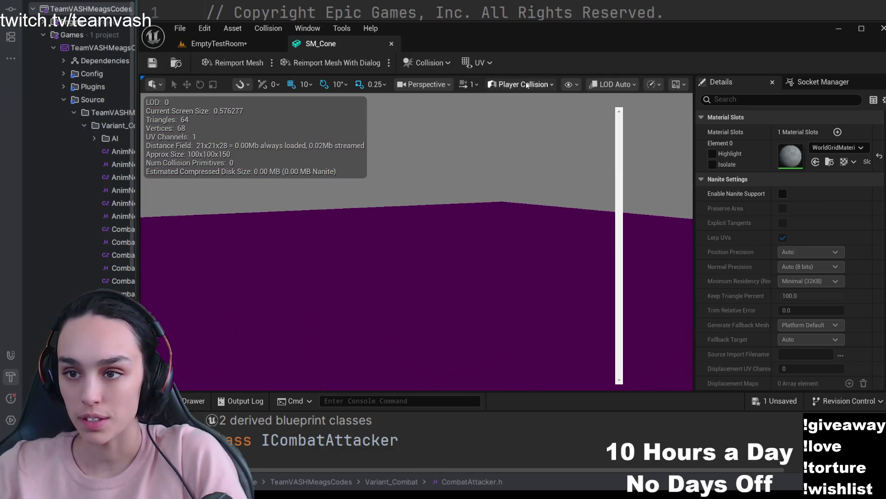
key(alt+4)
scroll(542, 127, up, 4)
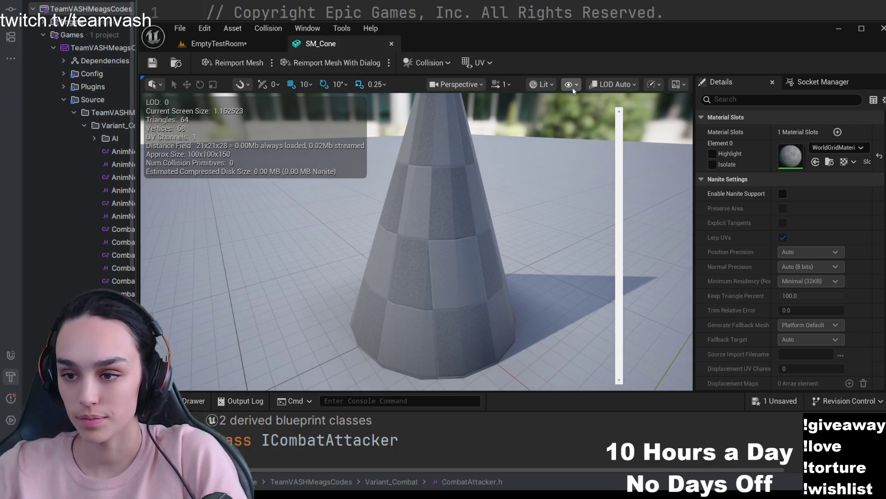
key(alt+2)
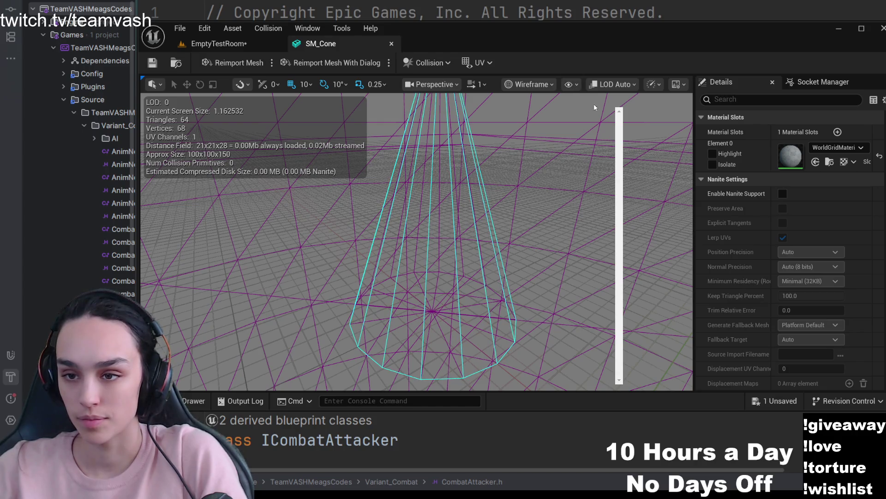
scroll(564, 194, down, 3)
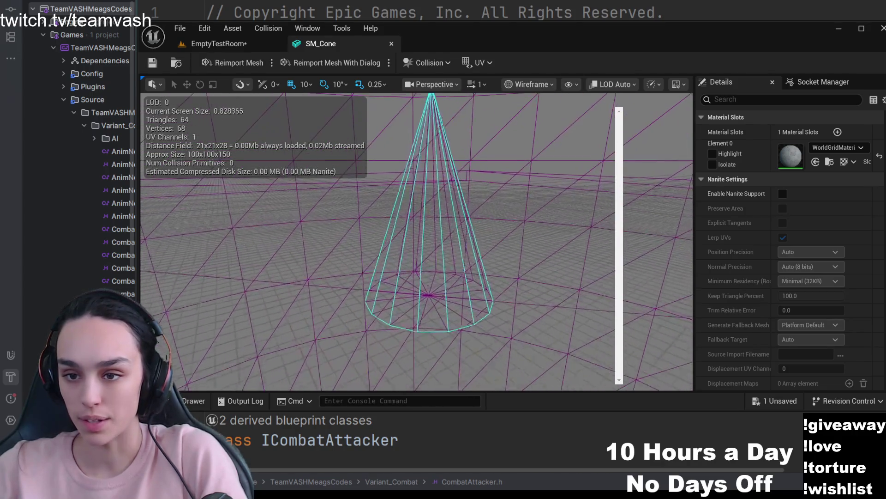
scroll(559, 117, up, 1)
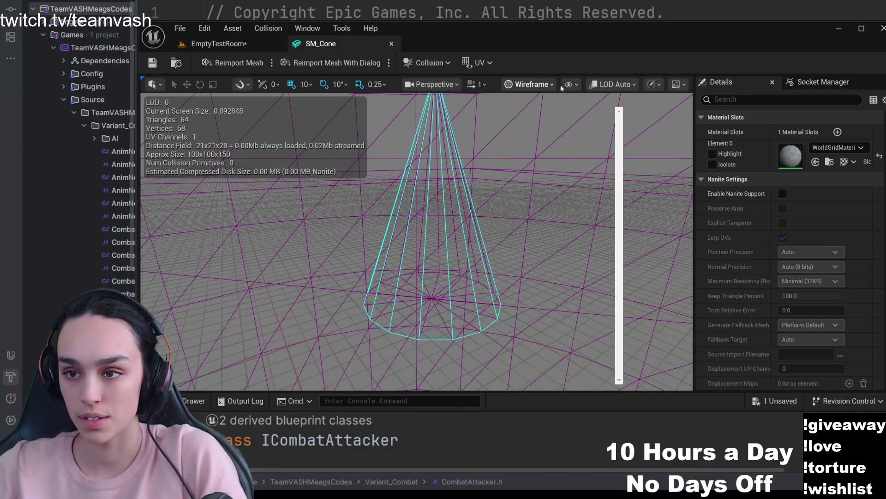
Clear the wireframe highlight, move closer, and return the preview to Lit with Alt+4.
click(597, 181)
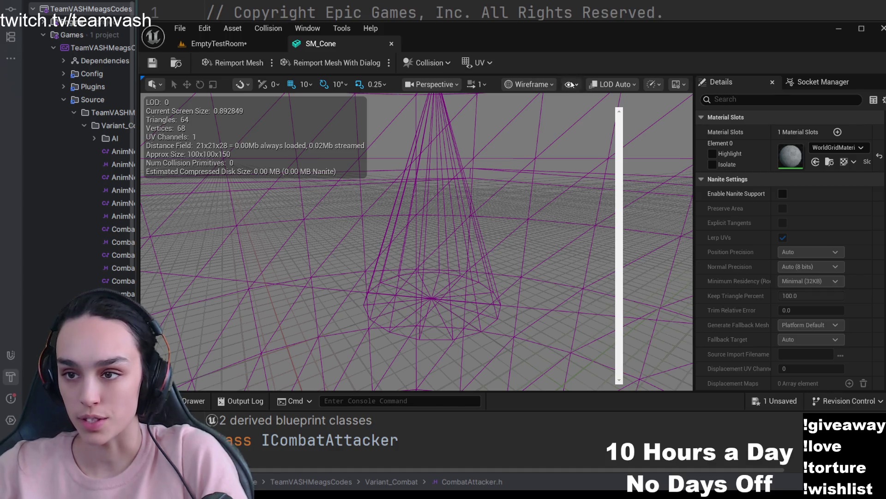
mouse_move(588, 275)
mouse_down()
mouse_move(559, 126)
mouse_move(527, 194)
mouse_up()
key(alt+4)
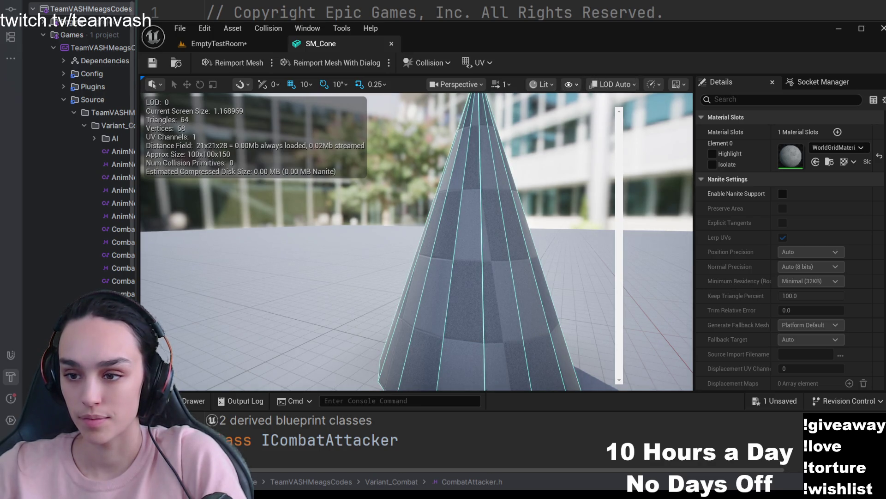
Inspect the cone from above and below, then focus the Details property search with Ctrl+F.
drag(416, 242, 415, 208)
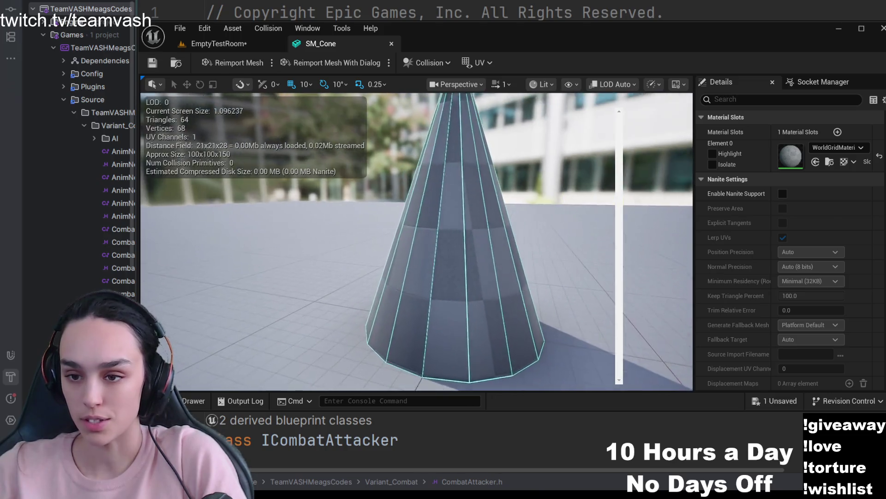
drag(416, 243, 623, 267)
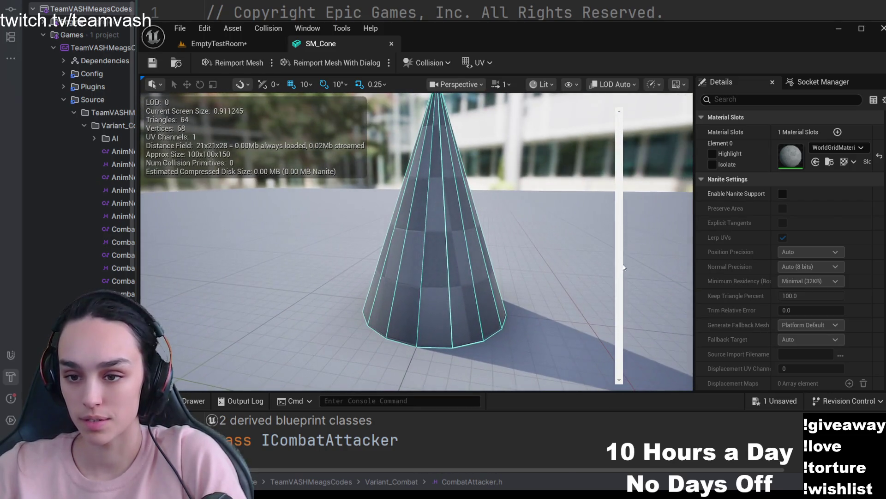
click(636, 286)
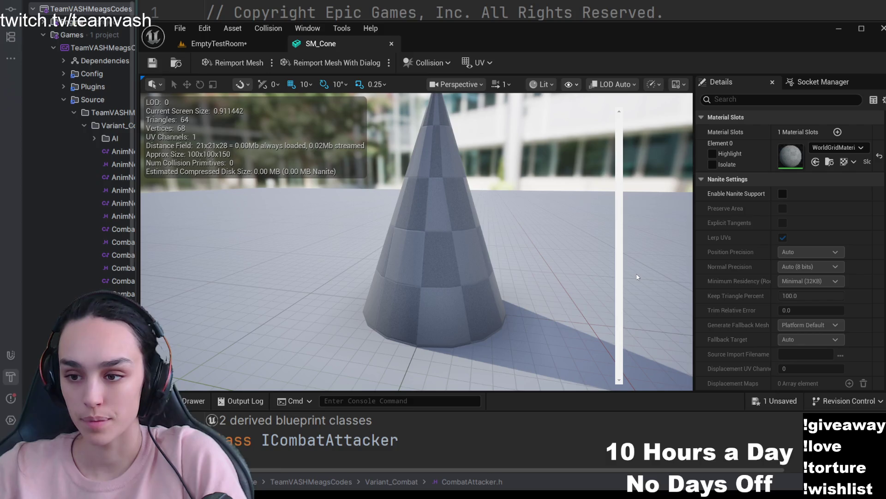
mouse_move(634, 286)
mouse_down()
mouse_move(634, 208)
mouse_move(607, 273)
mouse_up()
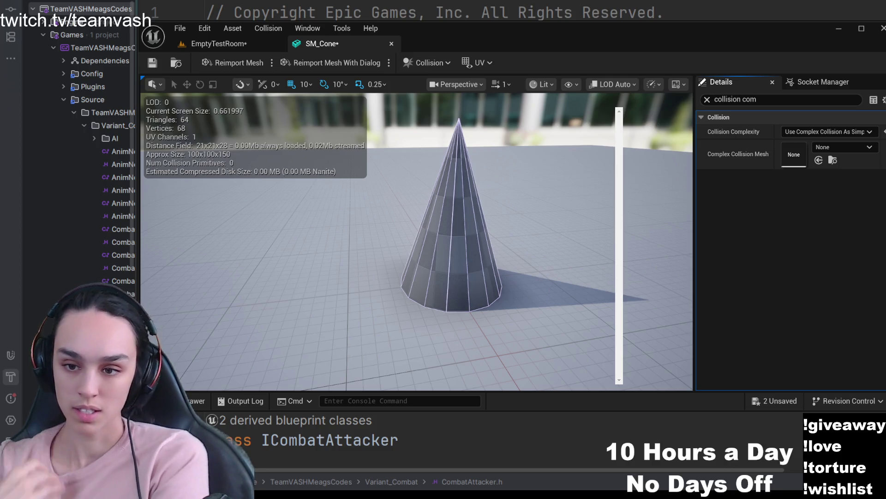
key(ctrl+f)
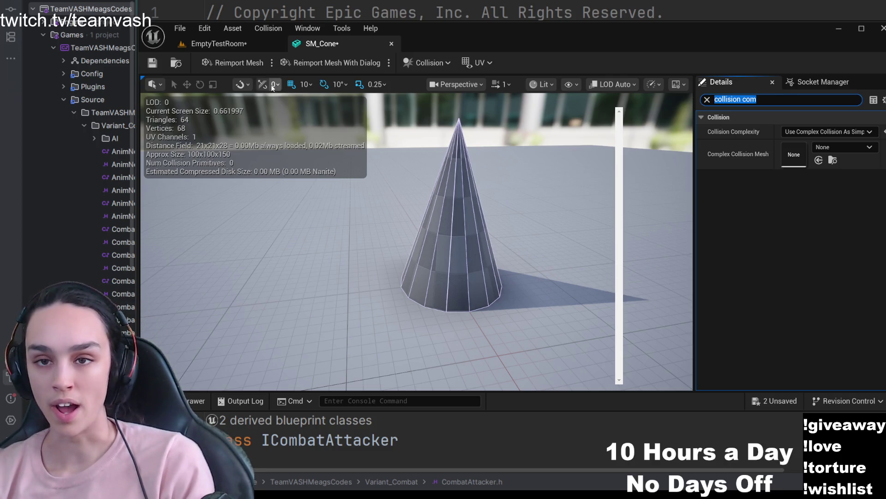
Save SM_Cone, return to the EmptyTestRoom level, and browse to the cone's mesh asset with Ctrl+B.
click(153, 63)
click(210, 45)
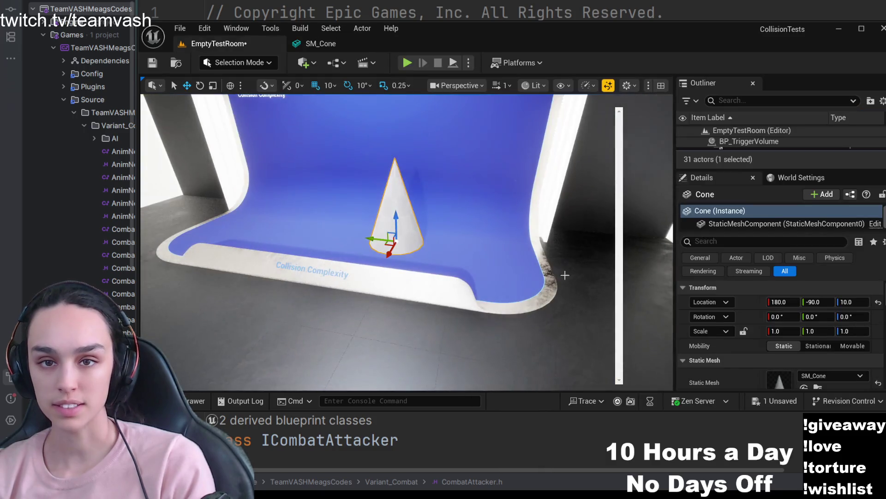
scroll(406, 243, up, 2)
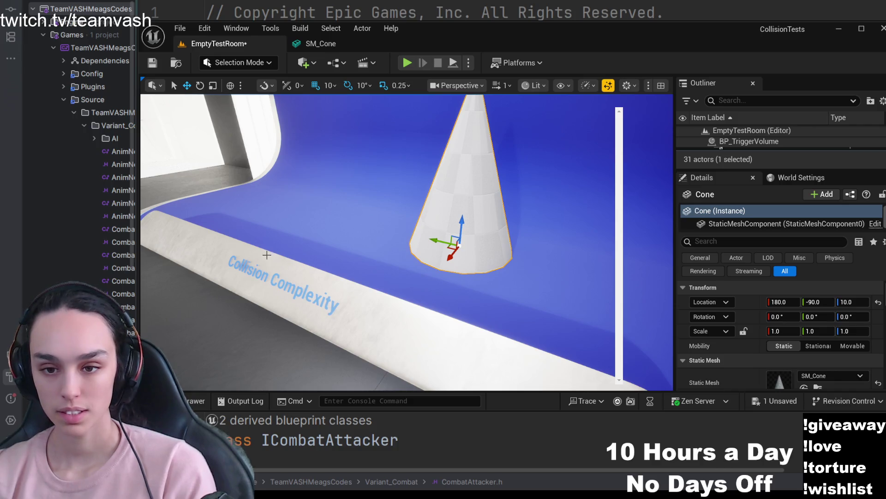
key(ctrl+b)
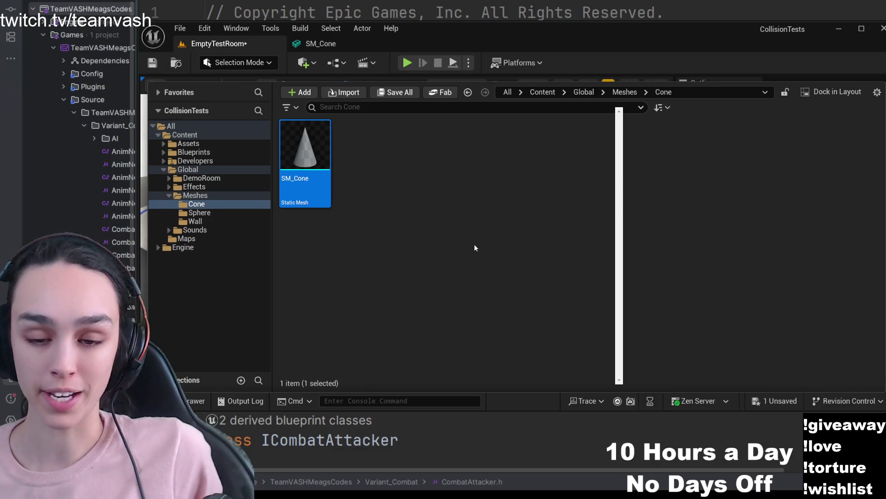
Show the Sphere meshes folder containing SM_Sphere_30 in the Content Drawer.
click(200, 213)
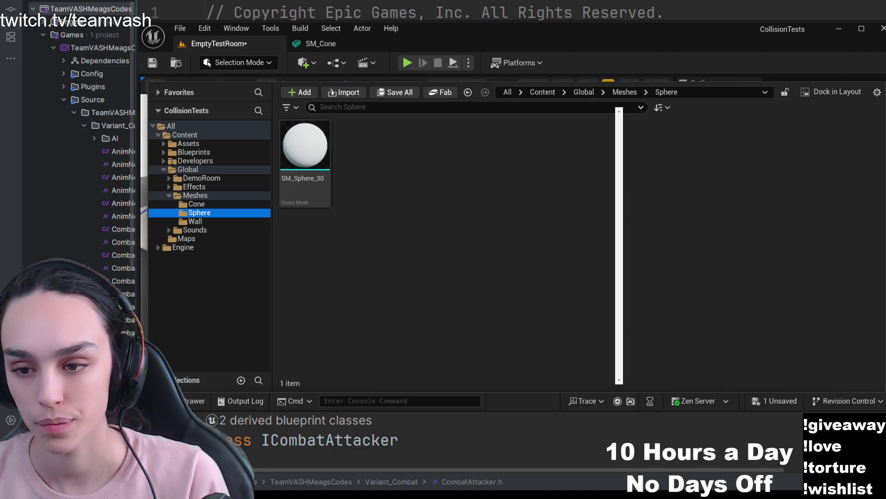
Place an SM_Sphere_30 in the test room and raise it high above the floor.
mouse_move(305, 145)
mouse_down()
mouse_move(566, 250)
mouse_move(561, 291)
mouse_up()
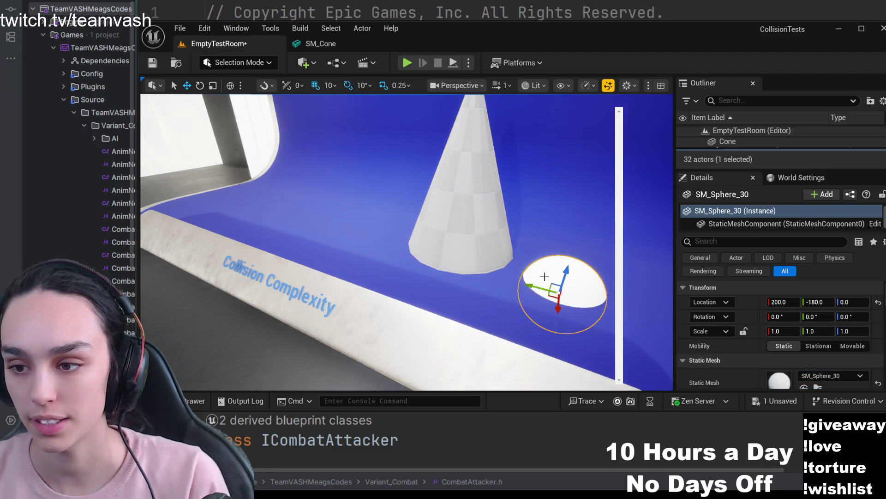
key(f)
drag(438, 247, 442, 120)
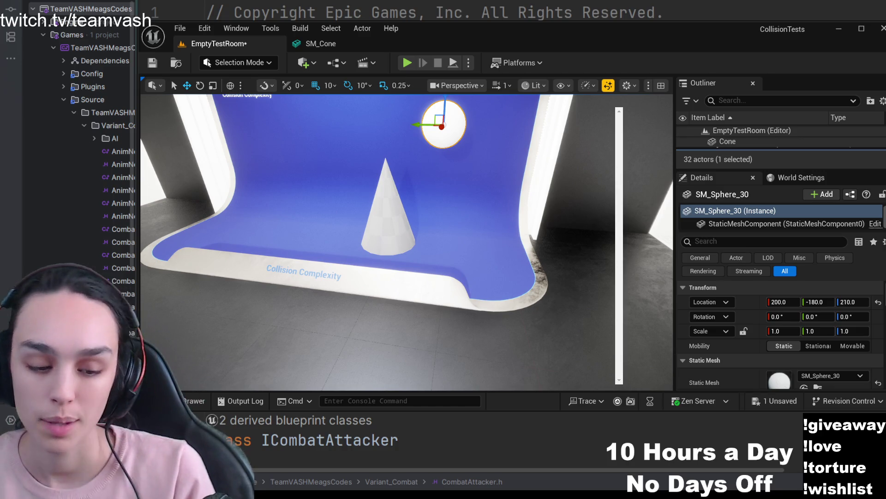
key(f)
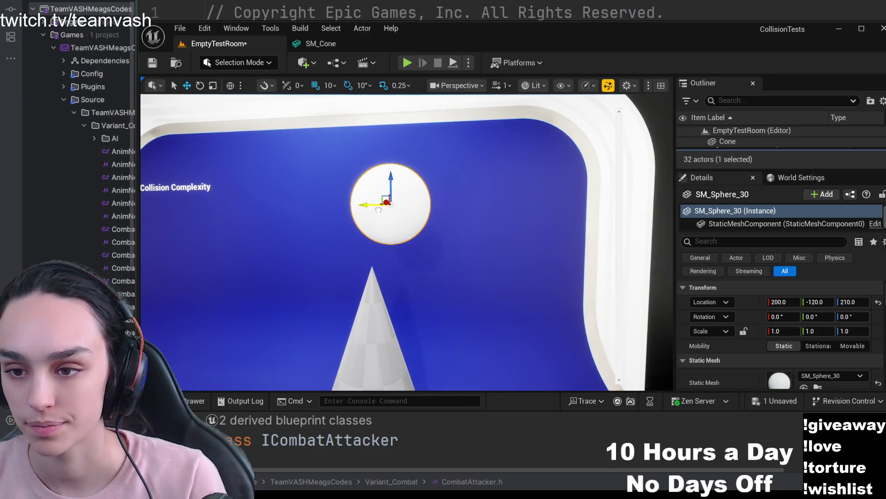
Slide the sphere sideways to hang directly above the cone tip and select its mesh component.
mouse_move(454, 205)
mouse_down()
mouse_move(362, 206)
mouse_move(318, 234)
mouse_move(363, 250)
mouse_up()
scroll(361, 205, down, 3)
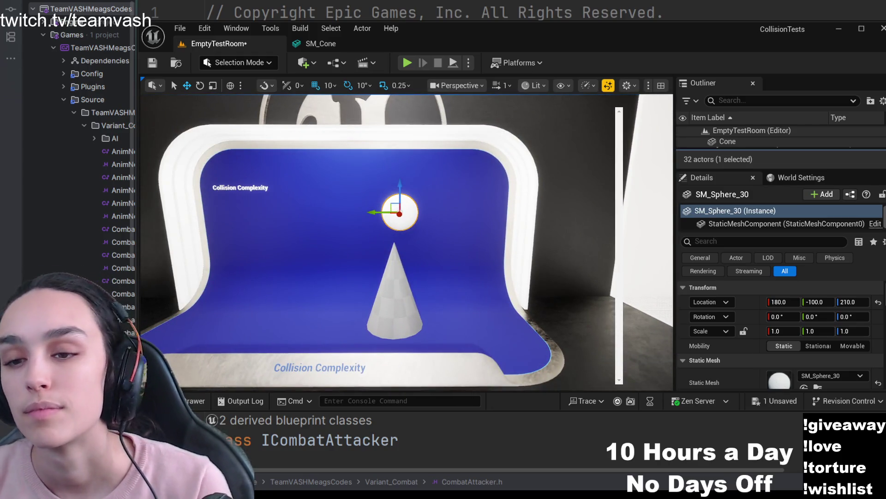
drag(364, 250, 470, 229)
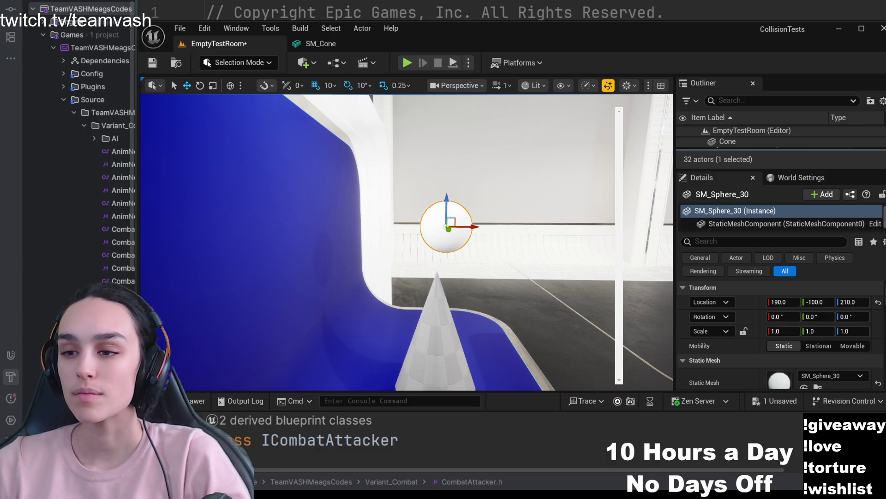
click(746, 224)
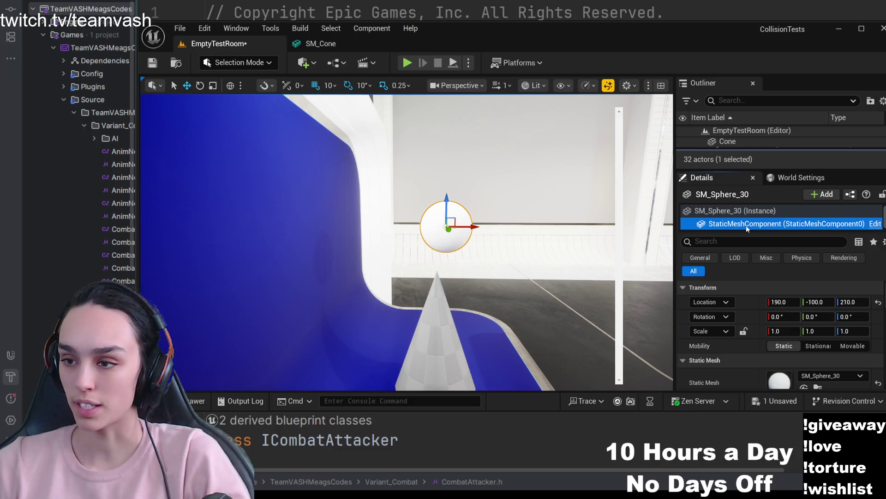
scroll(747, 302, down, 2)
scroll(747, 303, down, 2)
scroll(749, 341, down, 2)
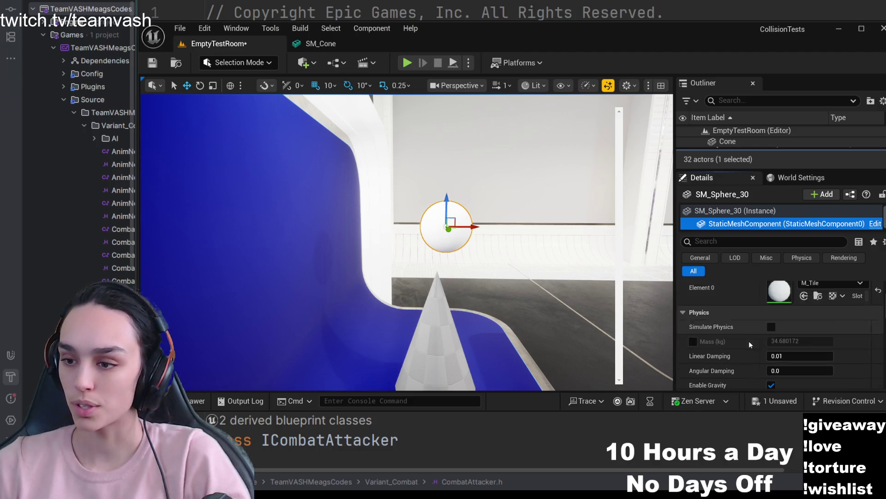
Enable Simulate Physics on the sphere's mesh component so it falls under gravity.
click(775, 328)
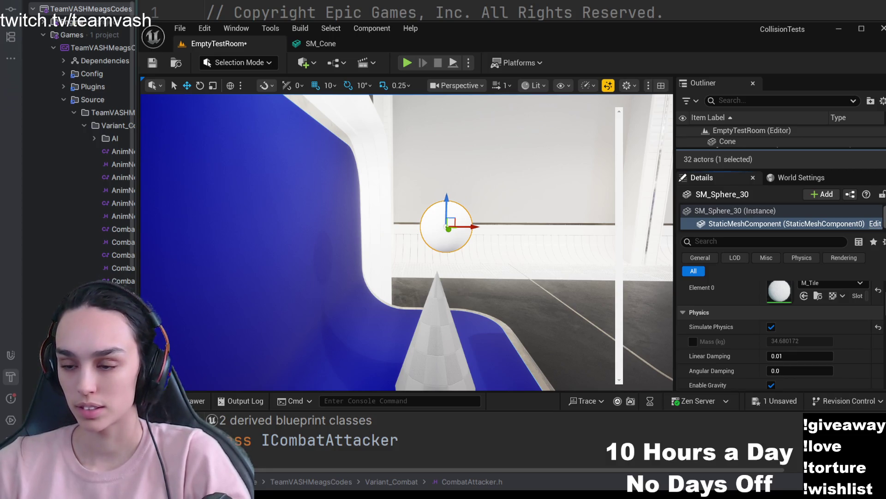
scroll(720, 332, down, 2)
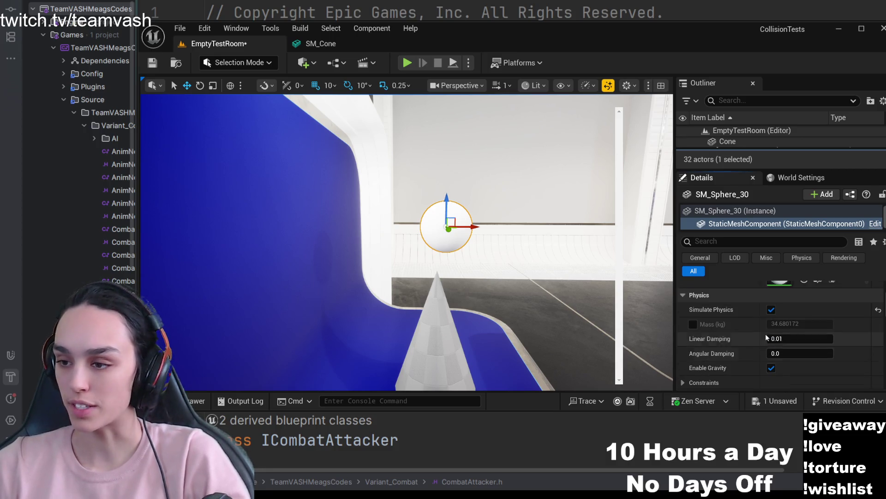
scroll(765, 333, up, 1)
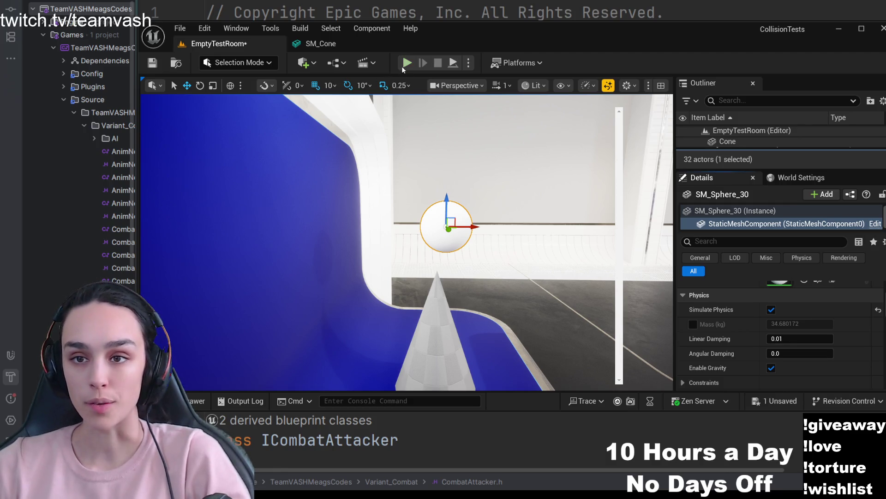
drag(407, 242, 390, 289)
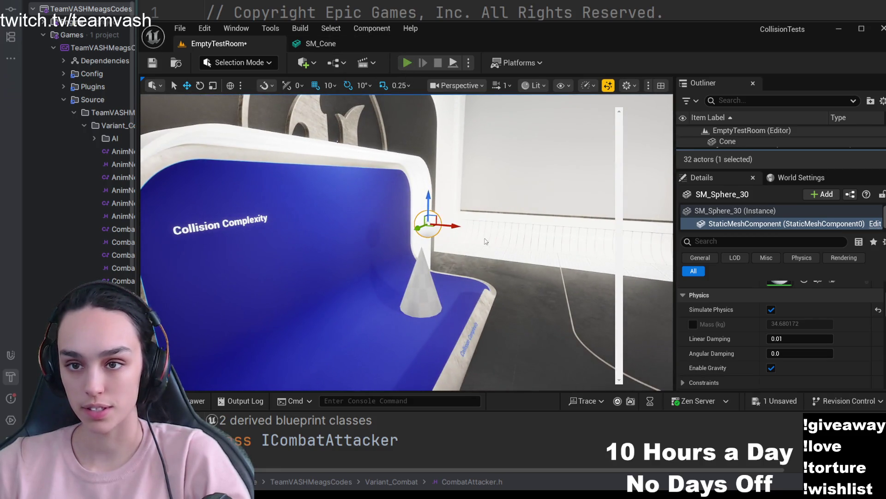
Play the level with Alt+P to watch the sphere fall, stop with Esc, and return to the SM_Cone editor.
key(alt+p)
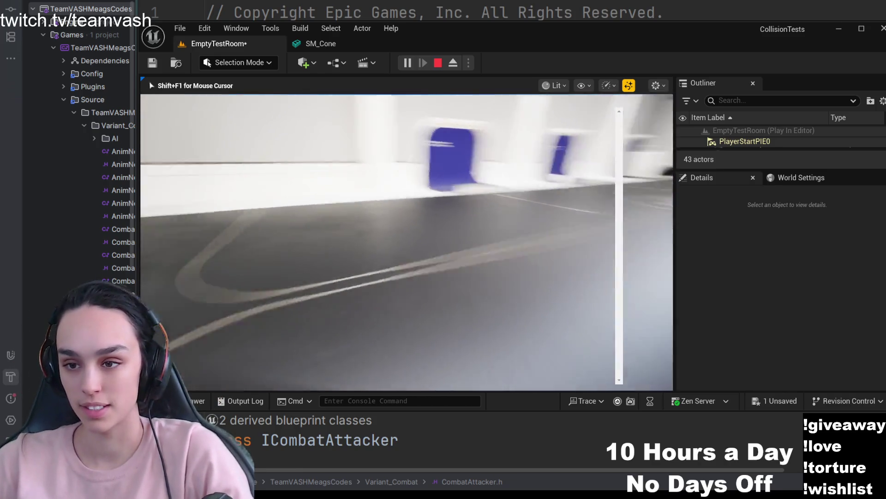
key(Escape)
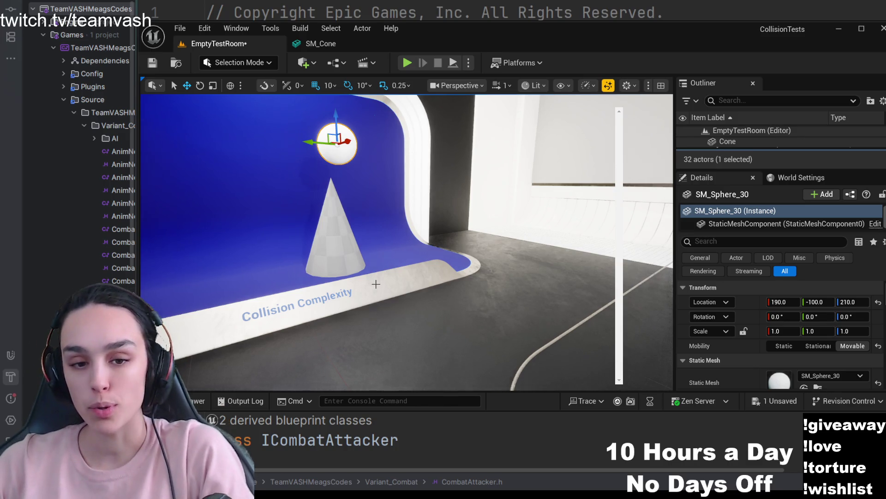
click(332, 43)
scroll(441, 236, up, 5)
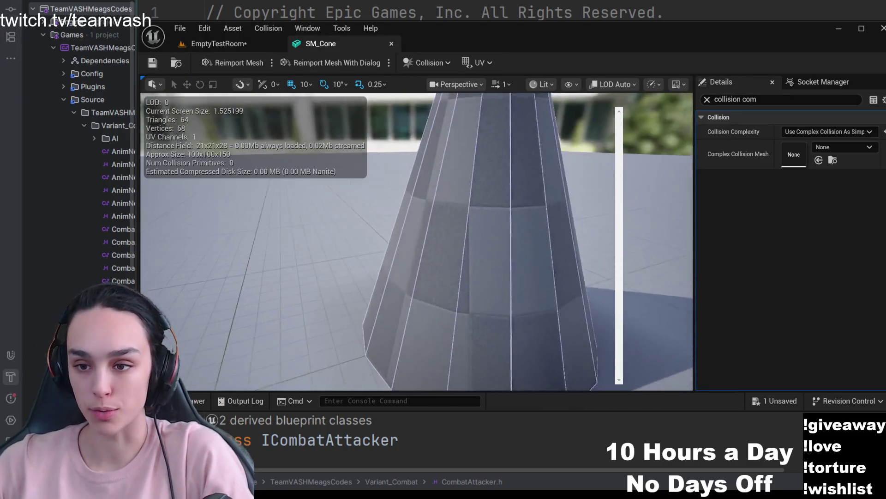
Add a simplified box collision around SM_Cone and inspect the green box in the viewport.
drag(517, 239, 517, 239)
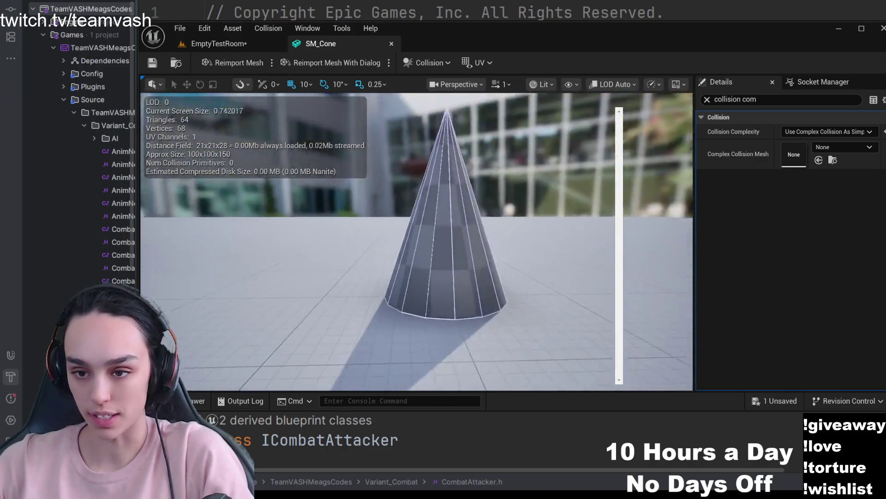
drag(416, 243, 435, 250)
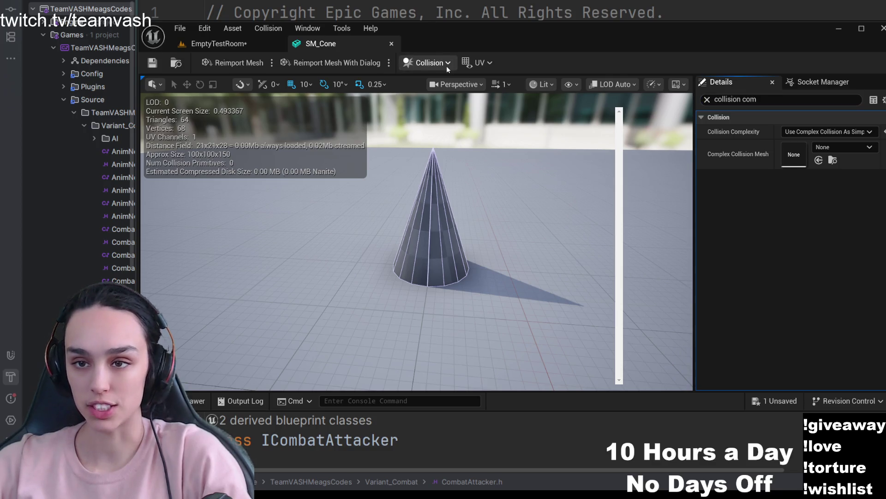
drag(469, 136, 458, 188)
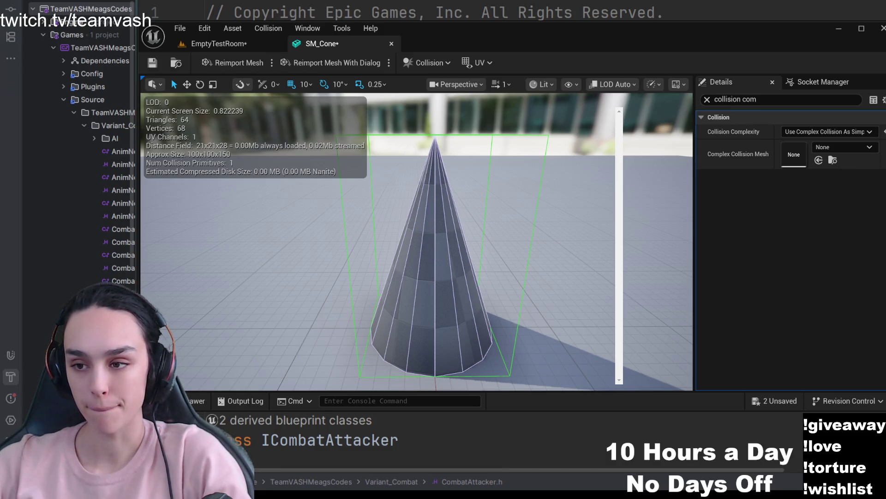
click(823, 184)
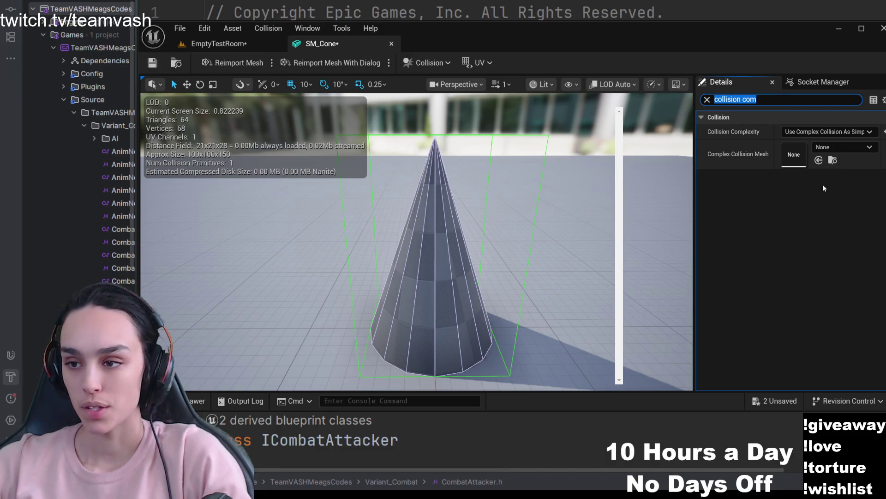
Set SM_Cone's Collision Complexity to Use Simple Collision As Complex, save it, and return to EmptyTestRoom.
click(848, 133)
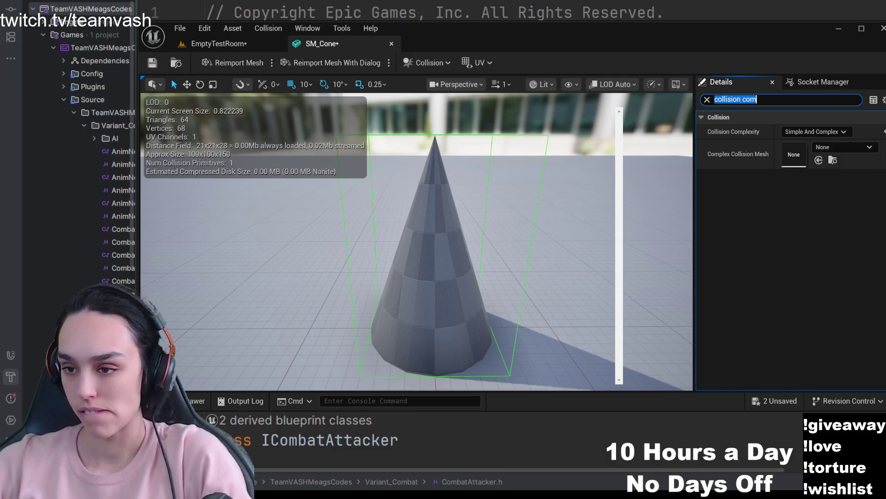
click(754, 163)
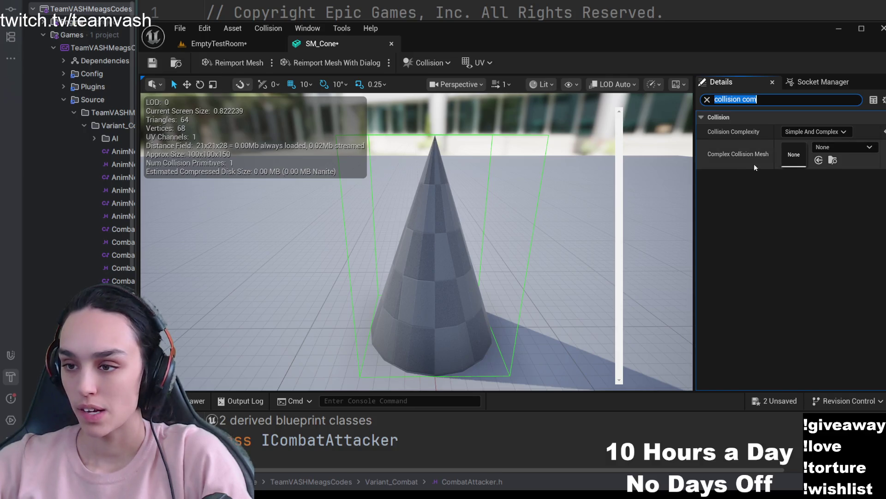
click(816, 132)
click(824, 155)
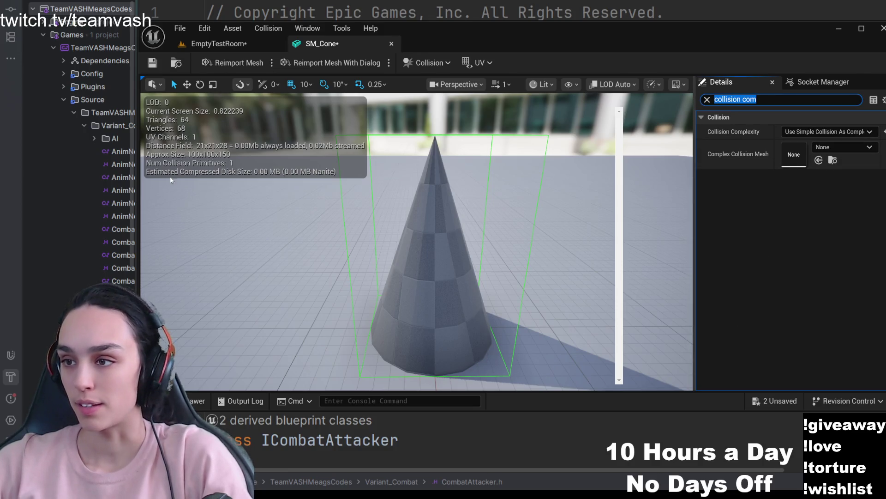
key(ctrl+s)
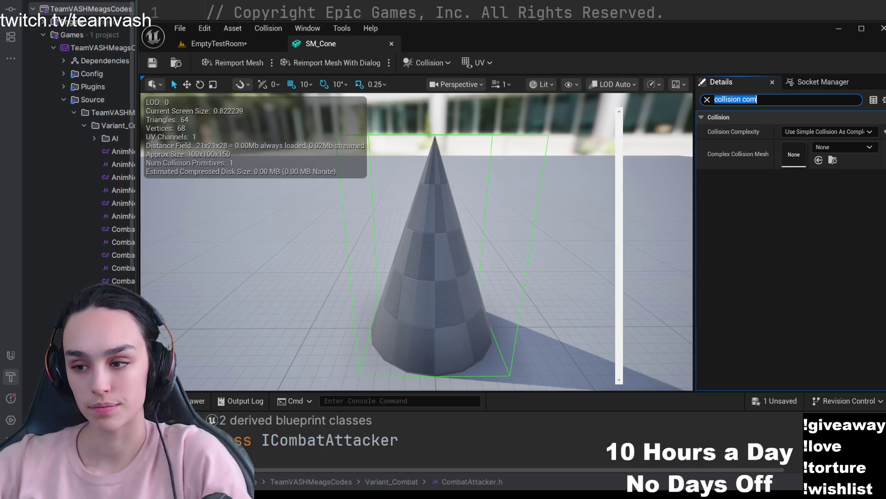
click(219, 44)
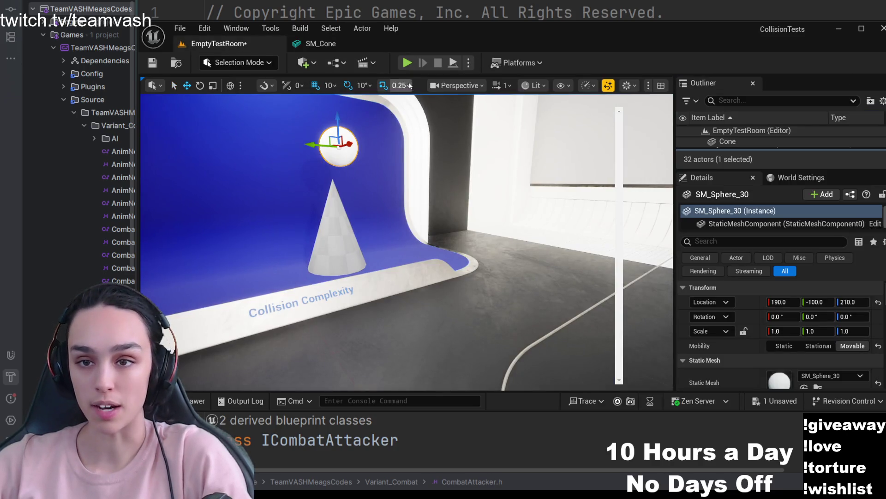
Save the level, select and deselect the sphere, then run and stop a play test.
key(ctrl+s)
key(w)
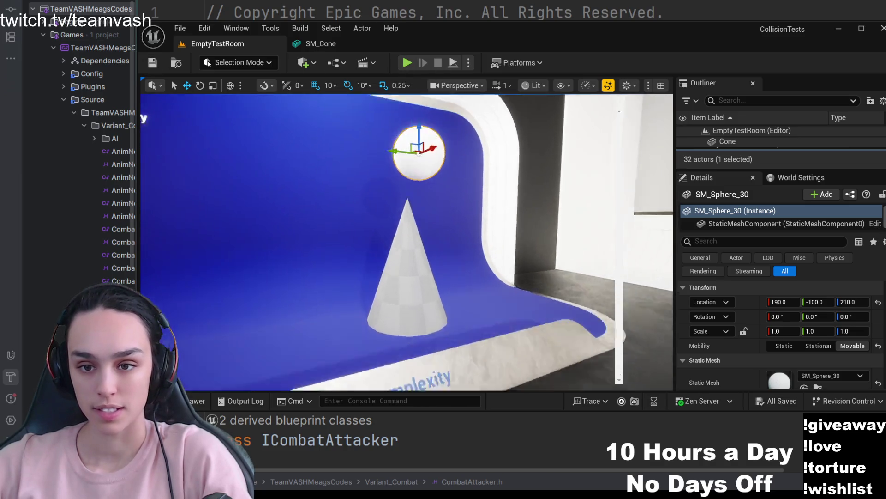
click(426, 356)
click(520, 234)
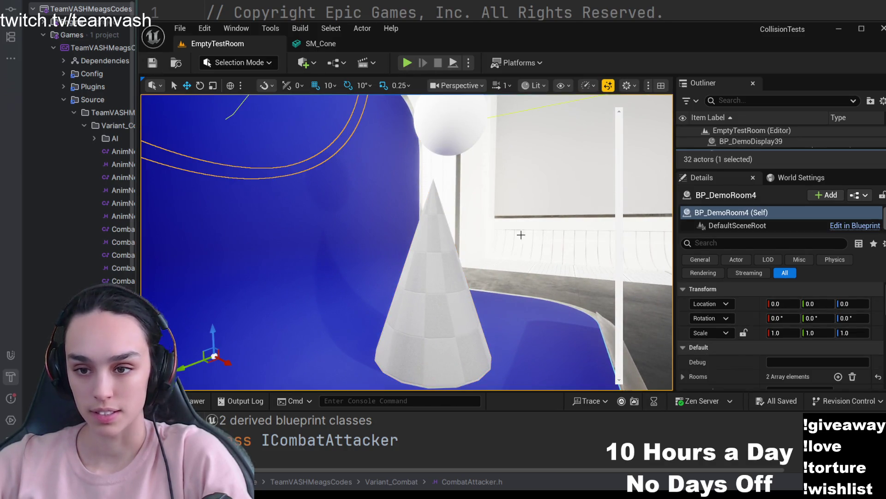
click(462, 129)
click(515, 98)
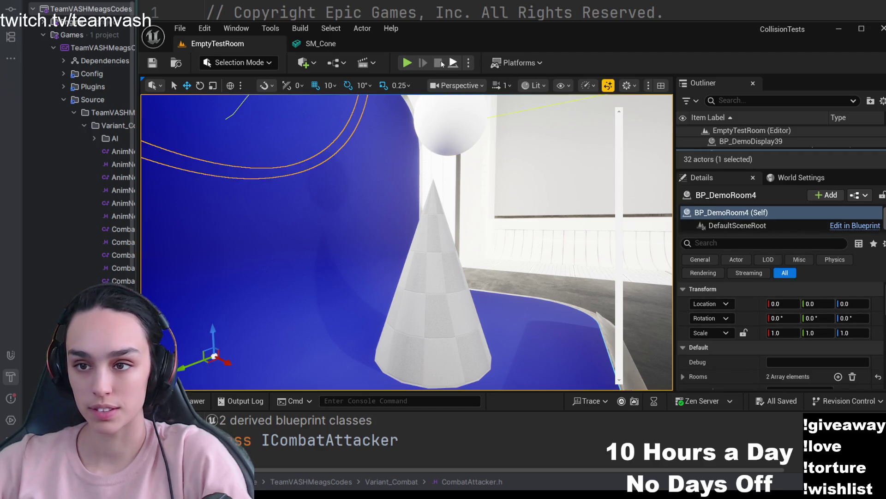
click(408, 62)
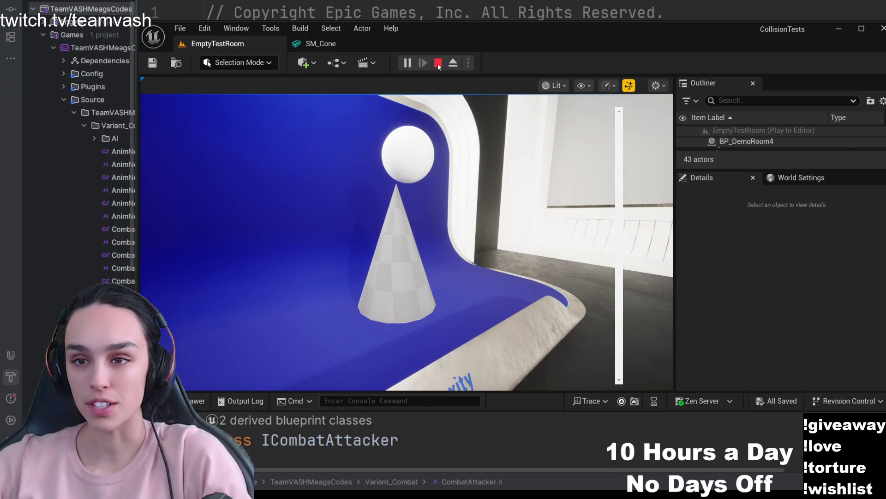
click(438, 63)
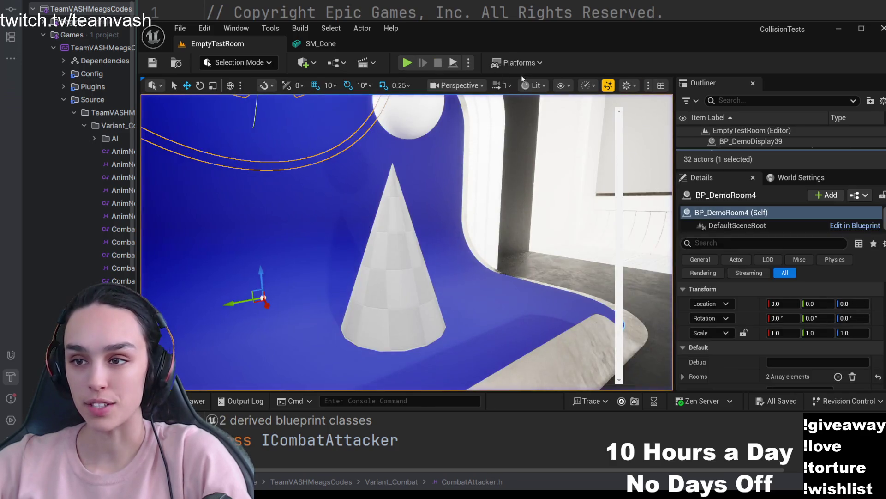
View the sphere and cone in Wireframe, then in Player Collision where the cone shows as a box.
click(540, 86)
click(585, 144)
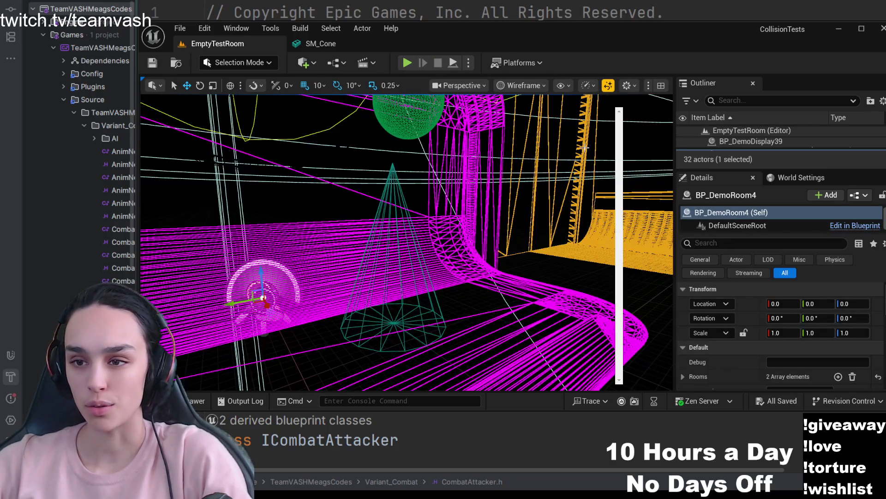
drag(493, 198, 478, 229)
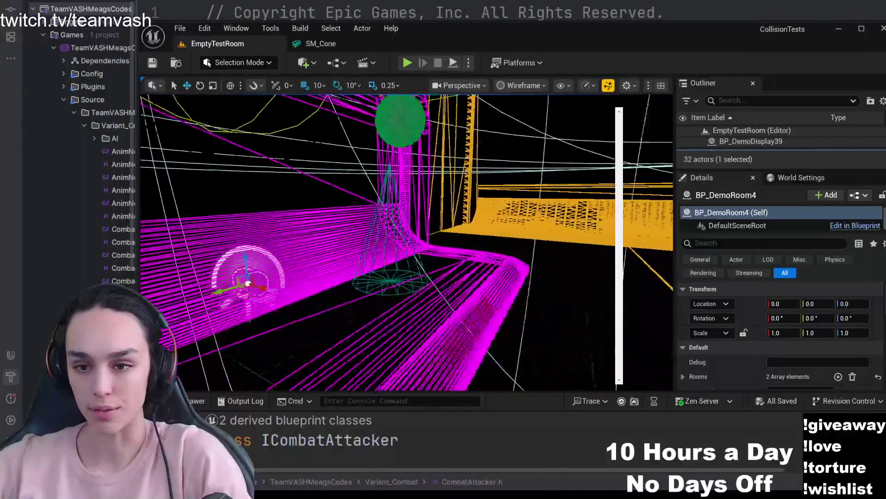
drag(513, 138, 522, 110)
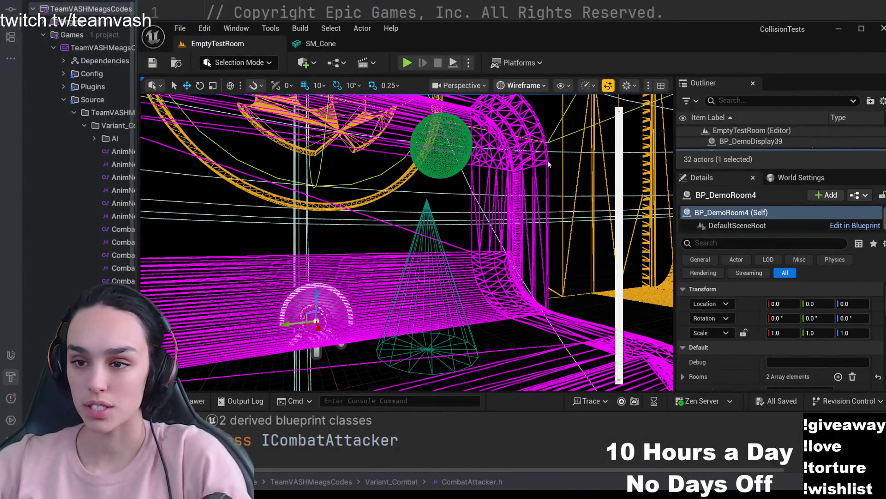
key(alt+shift+c)
mouse_move(553, 207)
mouse_down()
mouse_move(526, 228)
mouse_move(407, 64)
mouse_up()
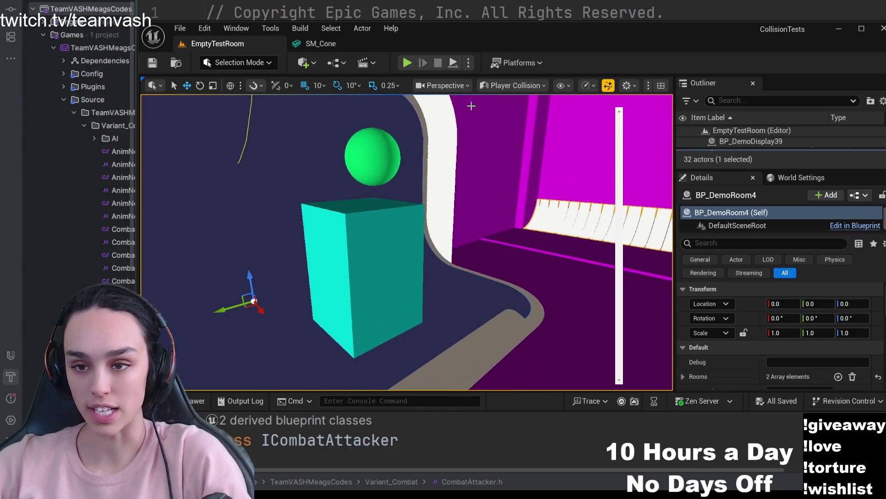
Play the level and switch the running game through Wireframe and Player Collision views, then stop.
click(407, 64)
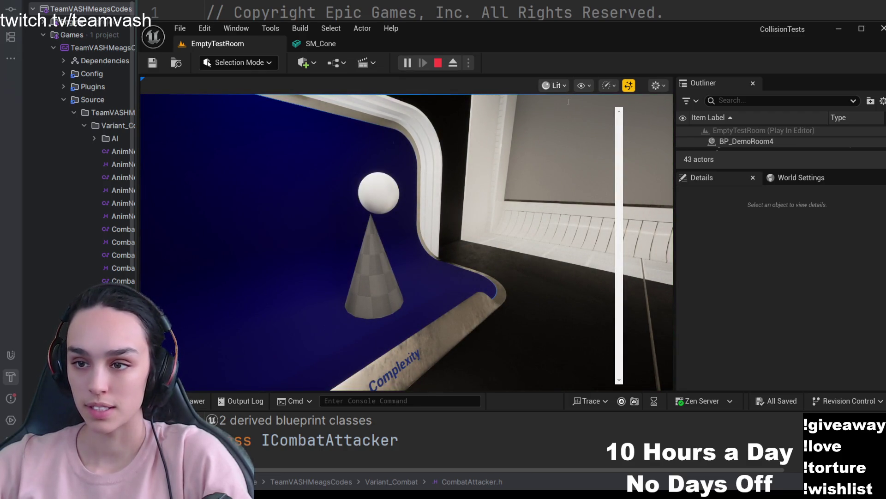
key(alt+2)
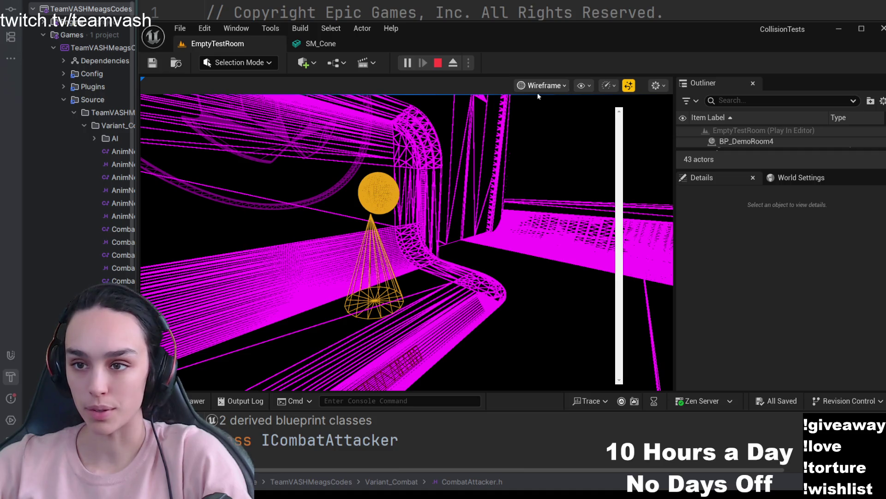
click(563, 195)
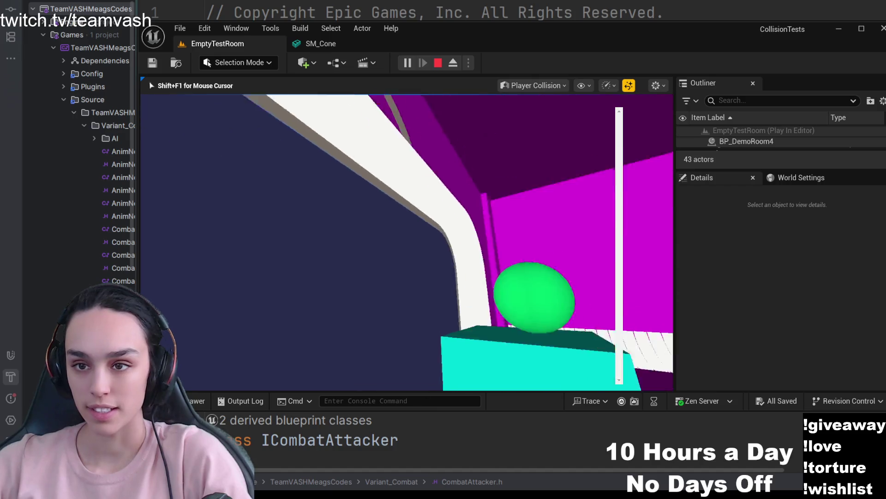
key(shift+F1)
click(437, 64)
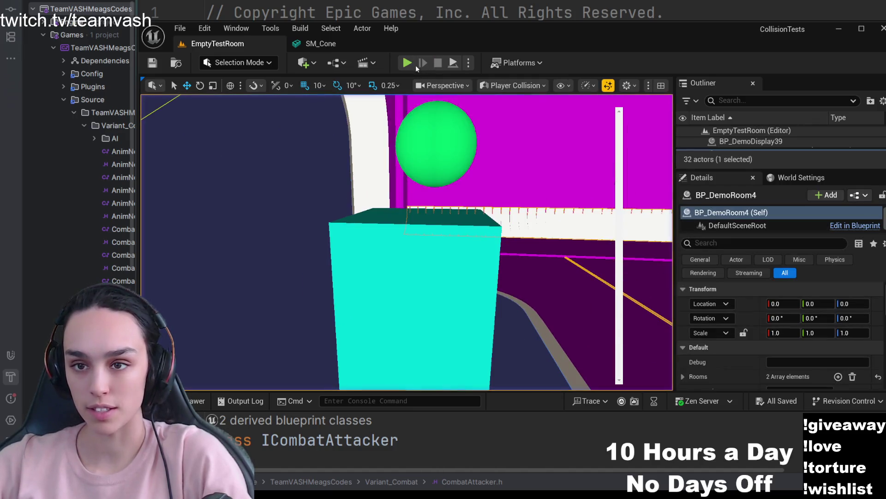
Play again with Player Collision shown, the sphere resting on the cone's box collision.
click(408, 64)
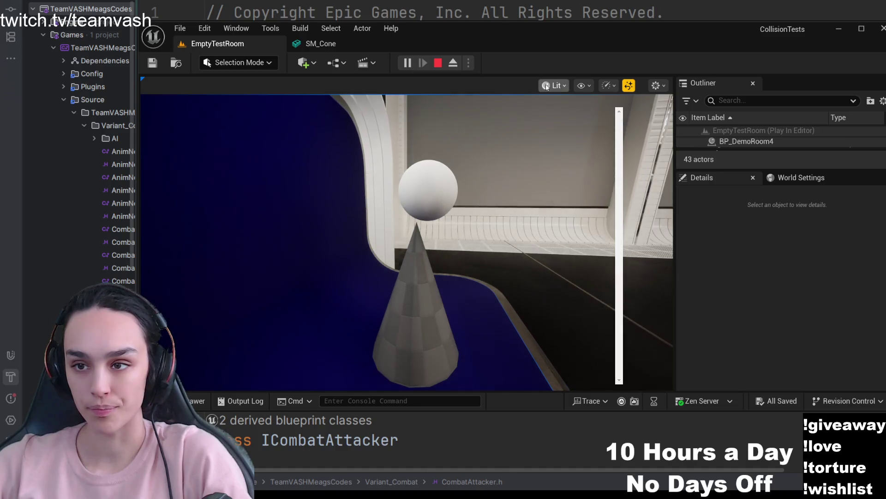
key(alt+c)
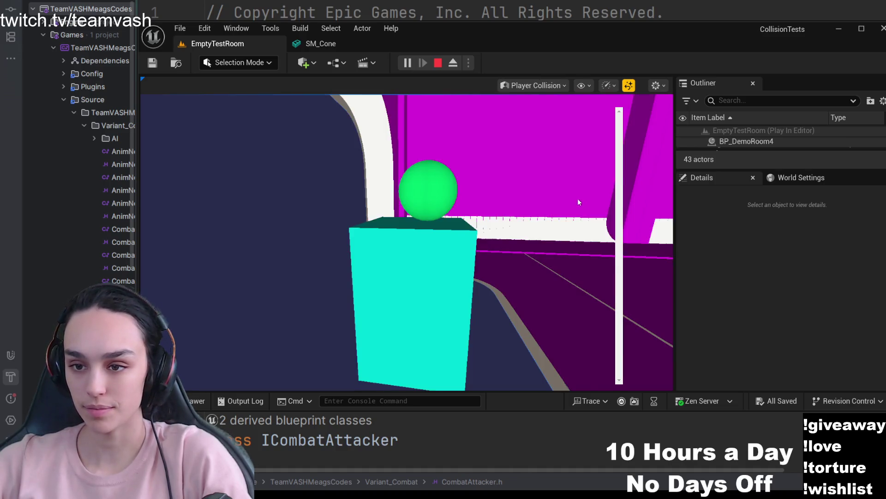
click(577, 199)
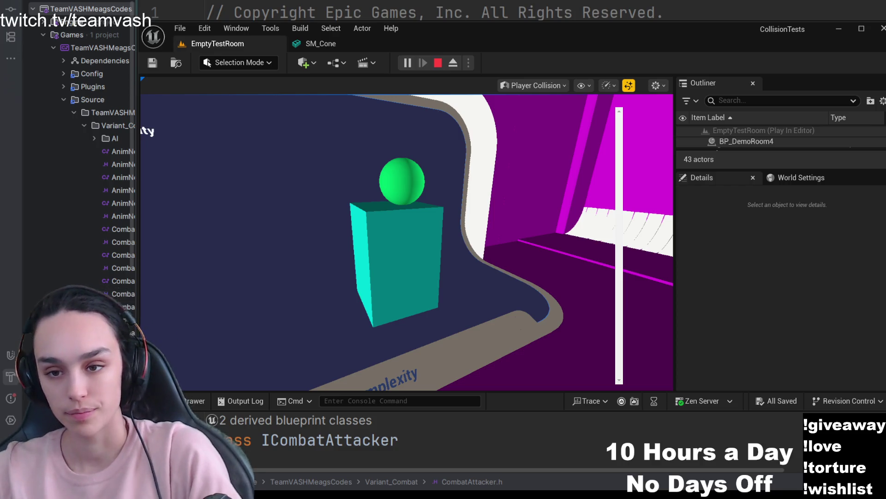
Show Visibility Collision in the running game, look around, then return to the Lit view.
click(551, 85)
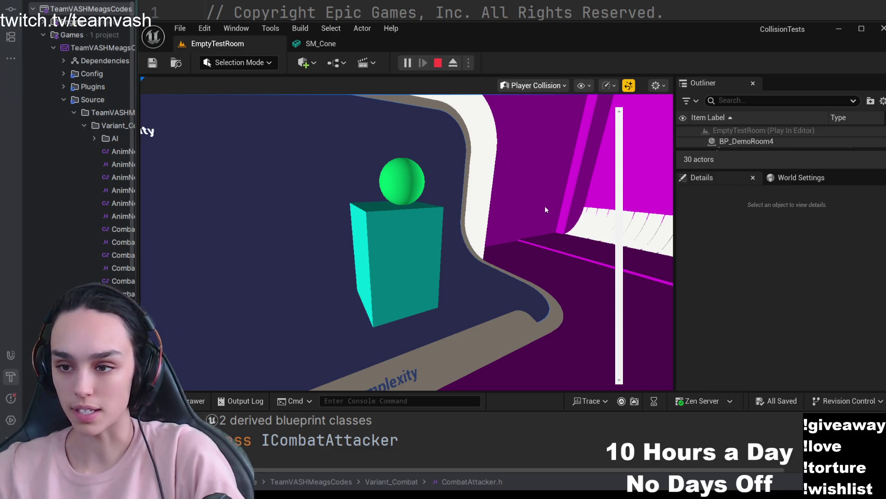
click(545, 205)
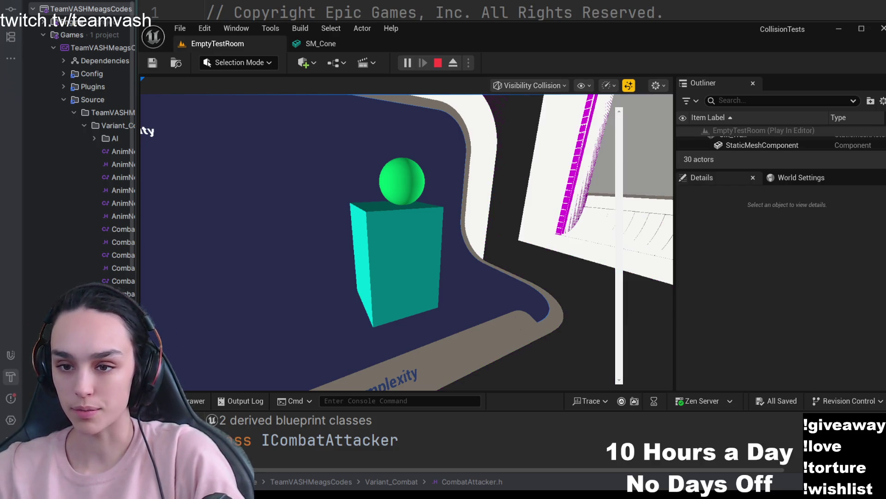
click(413, 251)
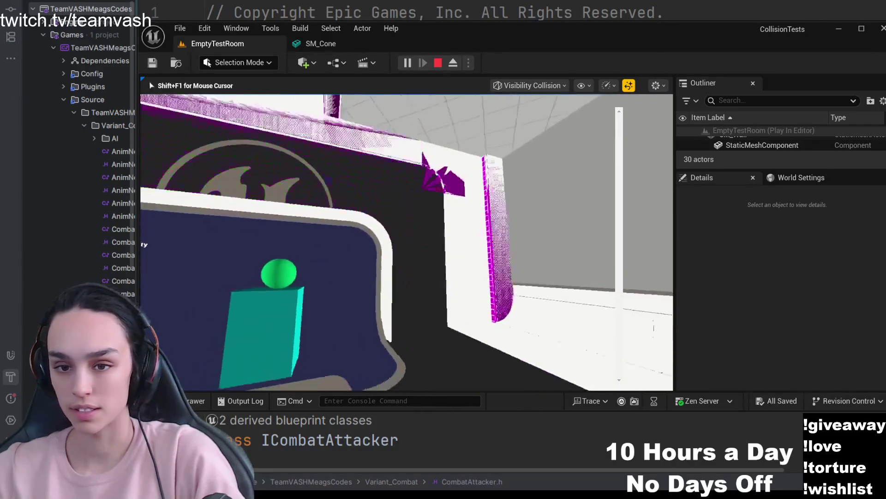
key(shift+F1)
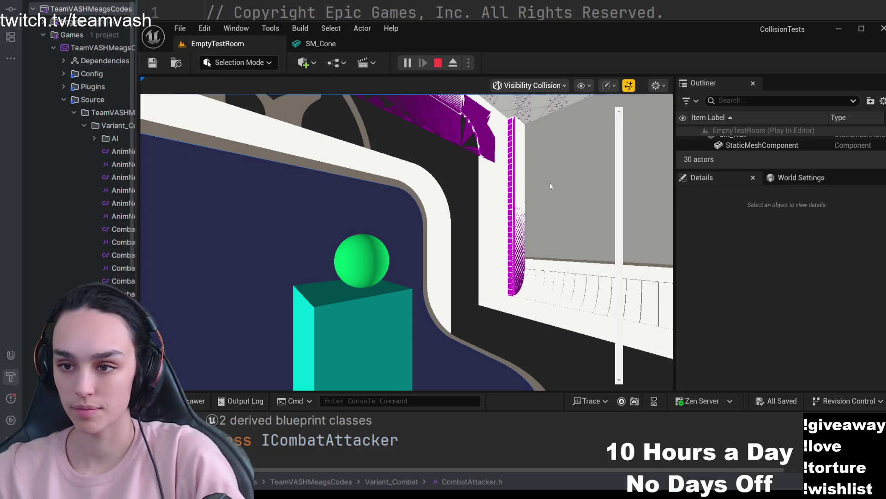
key(alt+4)
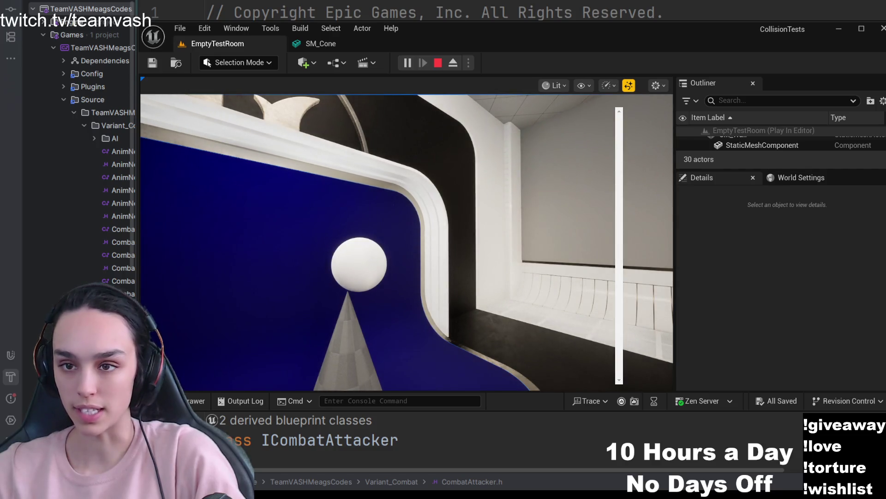
click(269, 362)
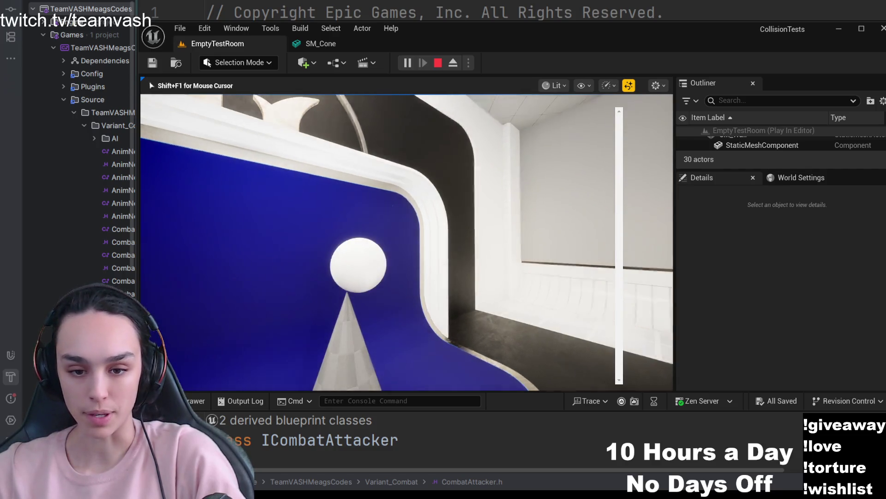
Bring up the console, stop the play session, switch back to Lit view and start a new session.
key(shift+F1)
key(grave)
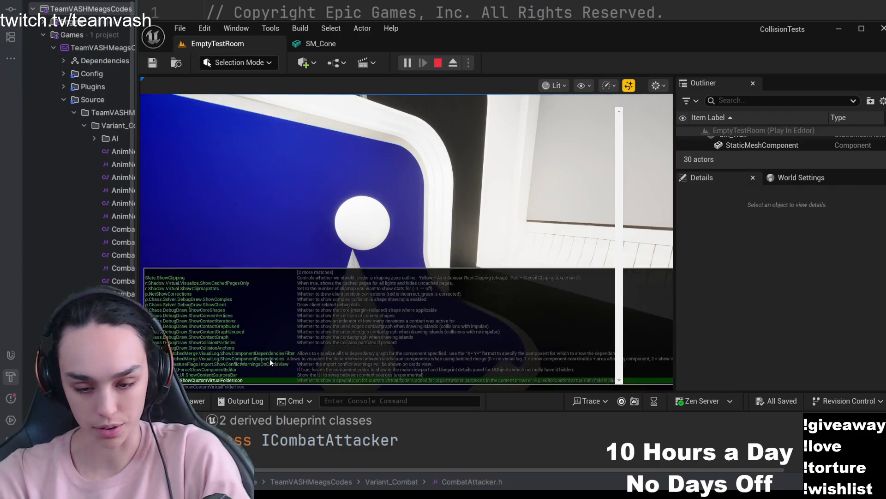
key(grave)
click(270, 363)
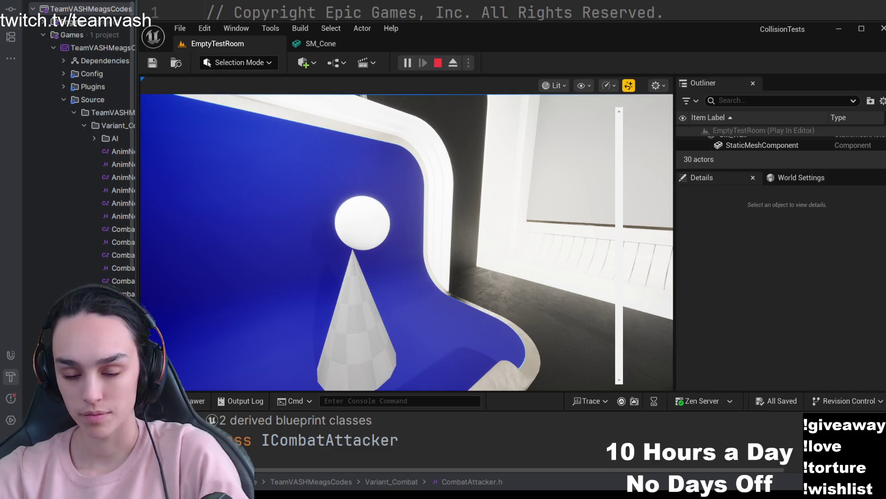
click(437, 63)
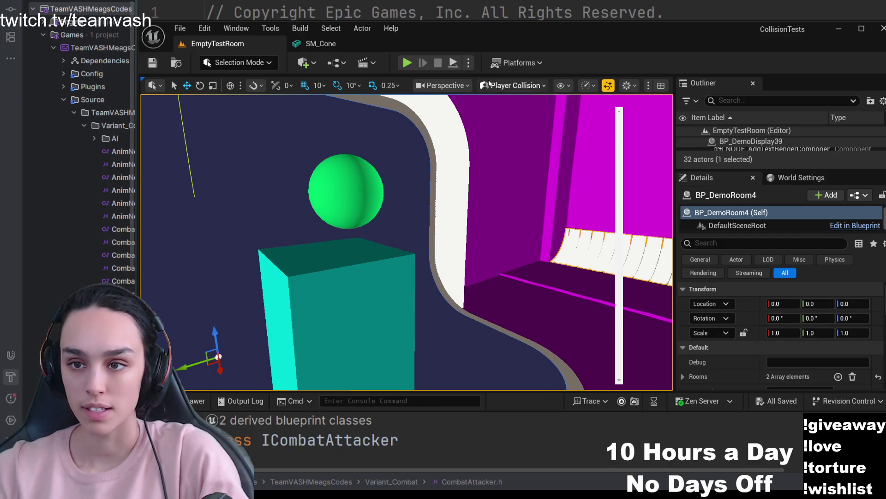
key(alt+4)
click(407, 63)
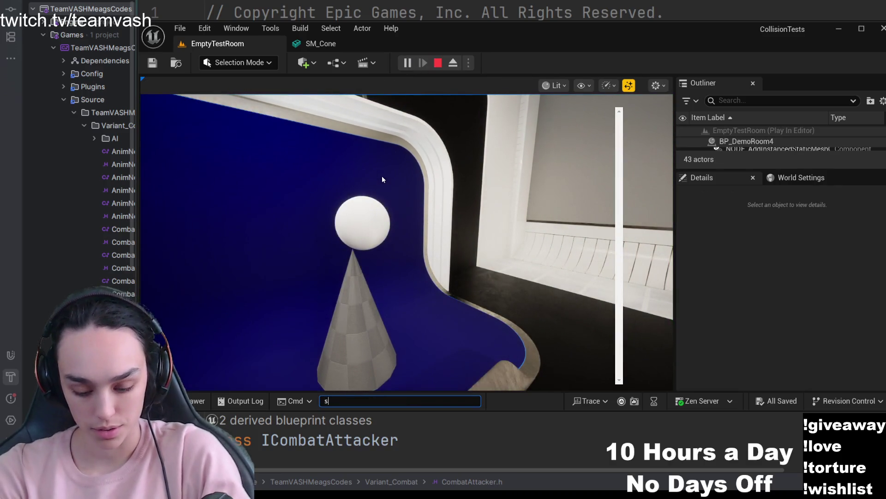
text(showcoll)
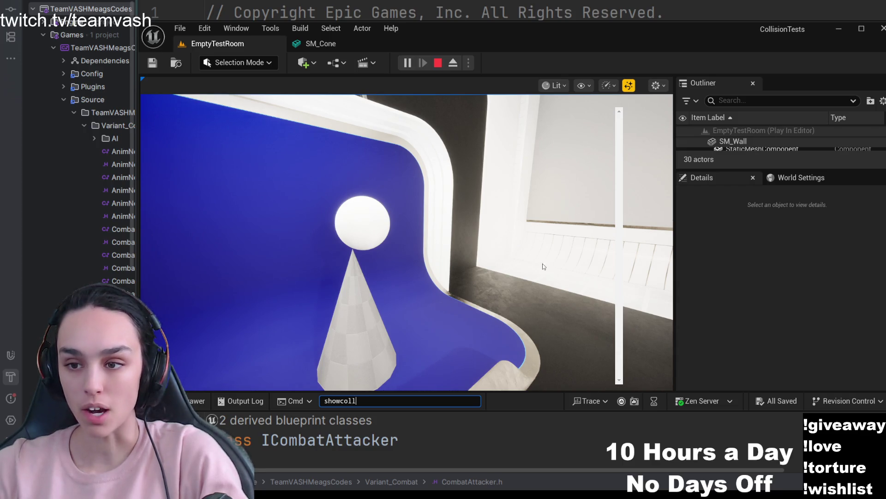
Run showcoll to display collision shapes, fly around the cone and sphere, then switch to the SM_Cone editor.
key(Return)
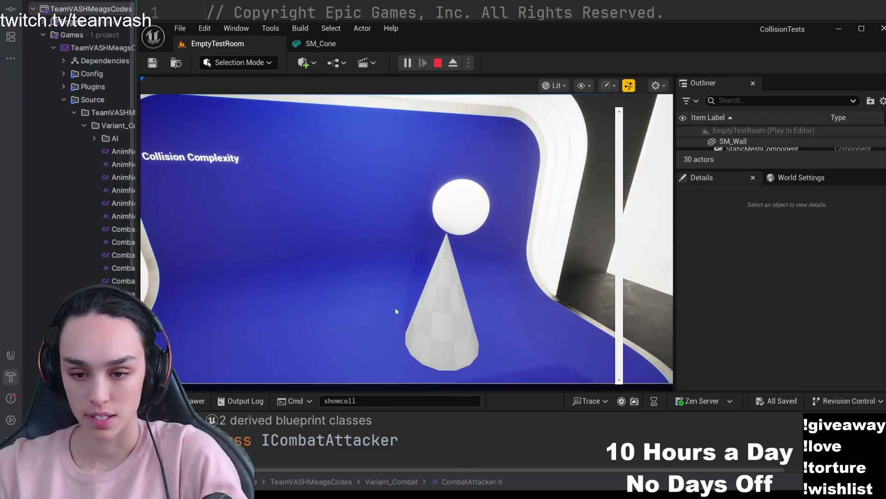
key(grave)
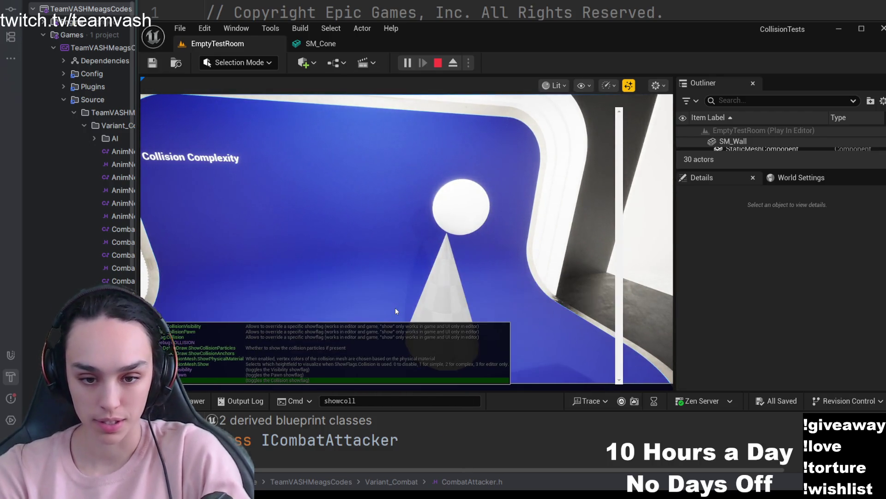
click(395, 308)
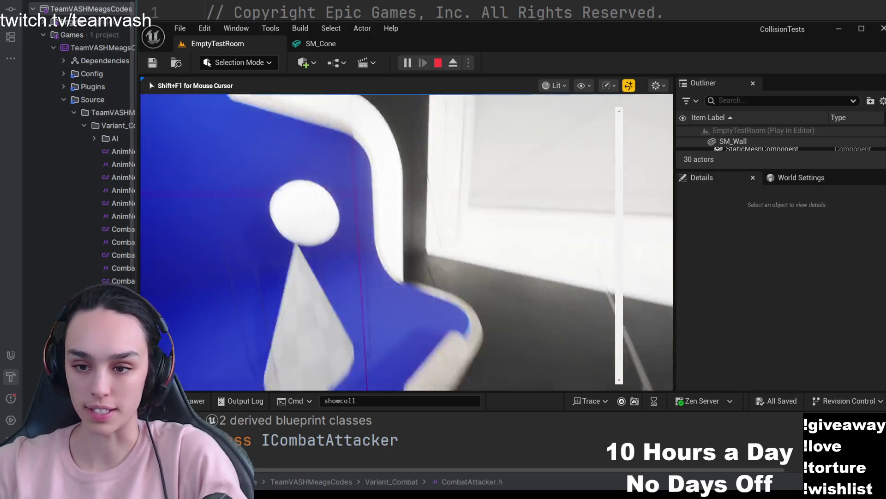
key(w)
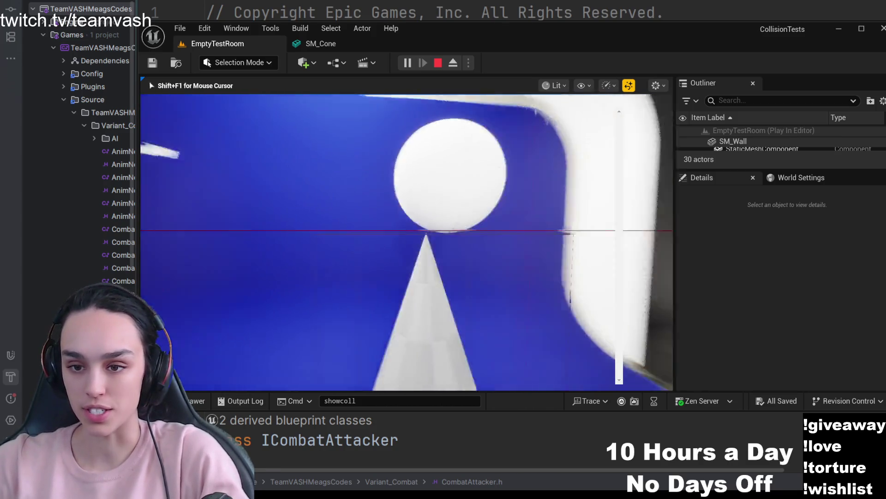
key(s)
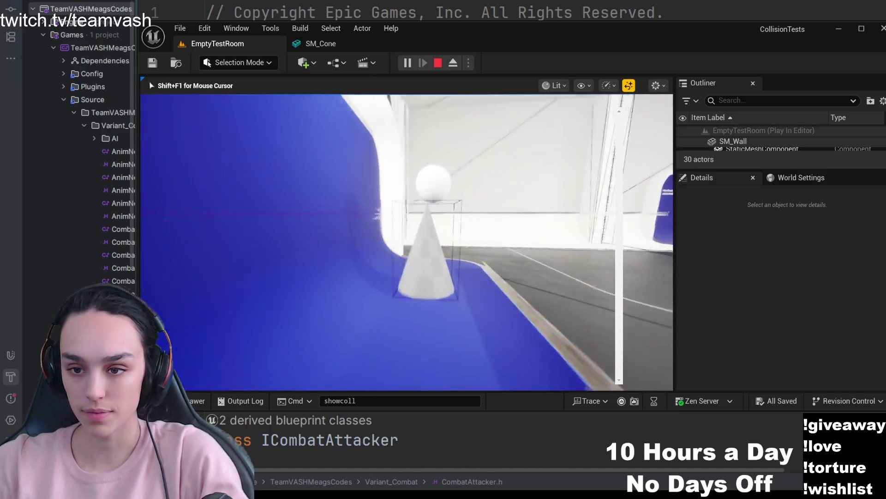
key(w)
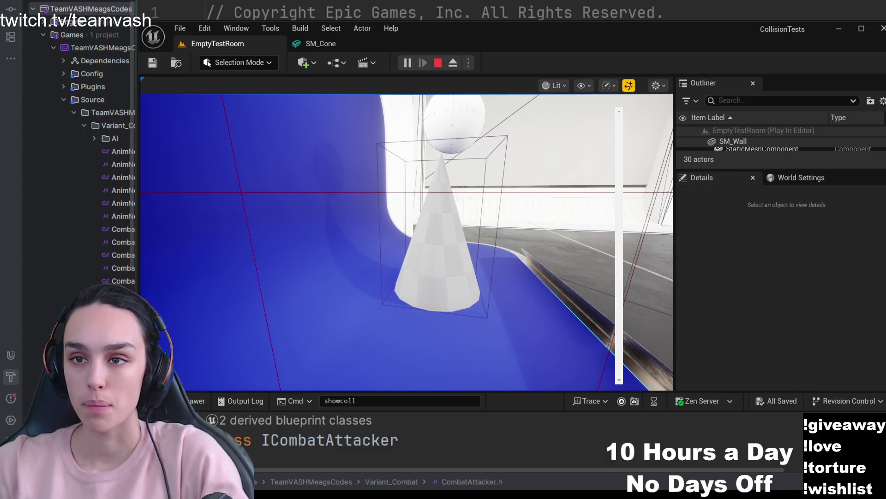
key(ctrl+Tab)
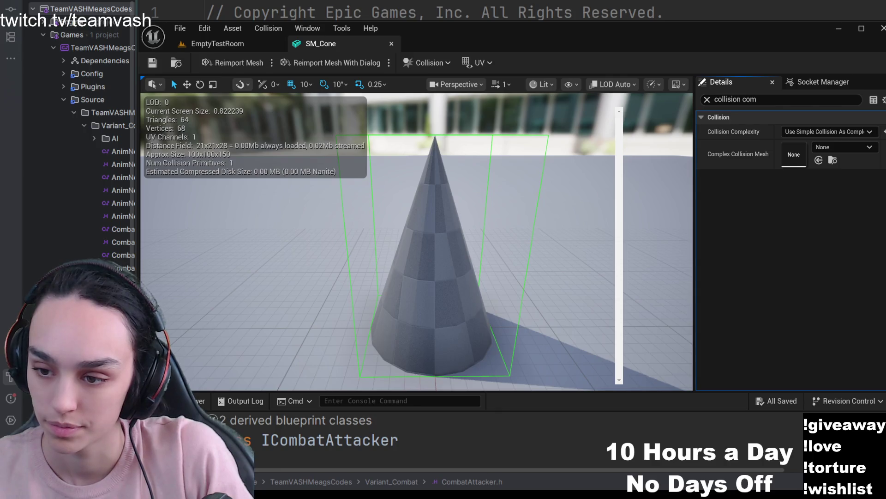
Choose Simple And Complex for SM_Cone's Collision Complexity and return to the EmptyTestRoom level.
click(525, 212)
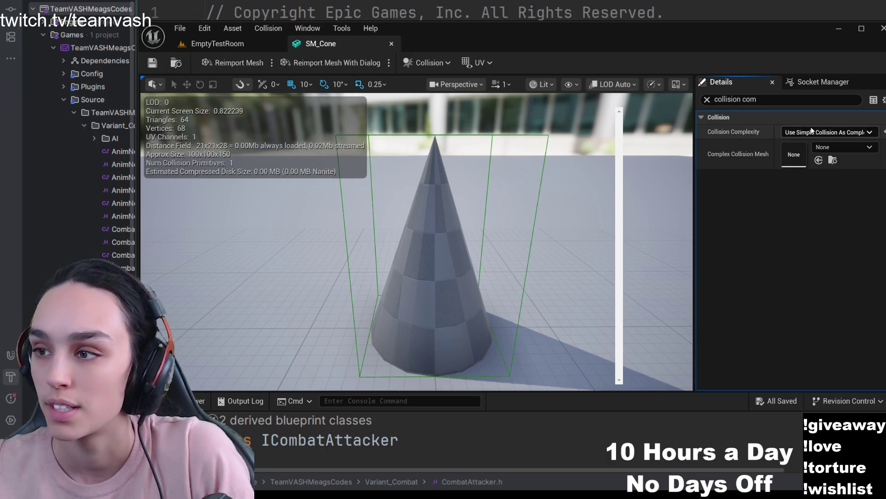
click(828, 132)
click(820, 158)
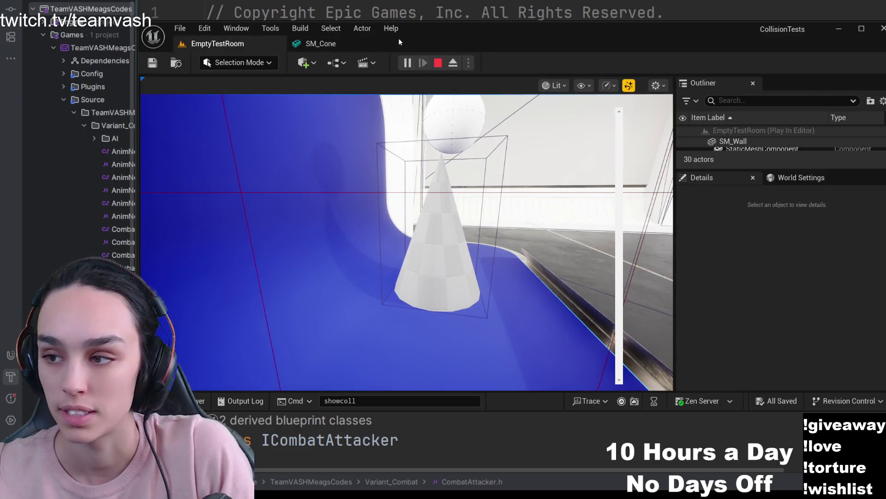
click(218, 43)
Restart Play In Editor in EmptyTestRoom, view the sphere resting on the cone, then end the session.
click(440, 62)
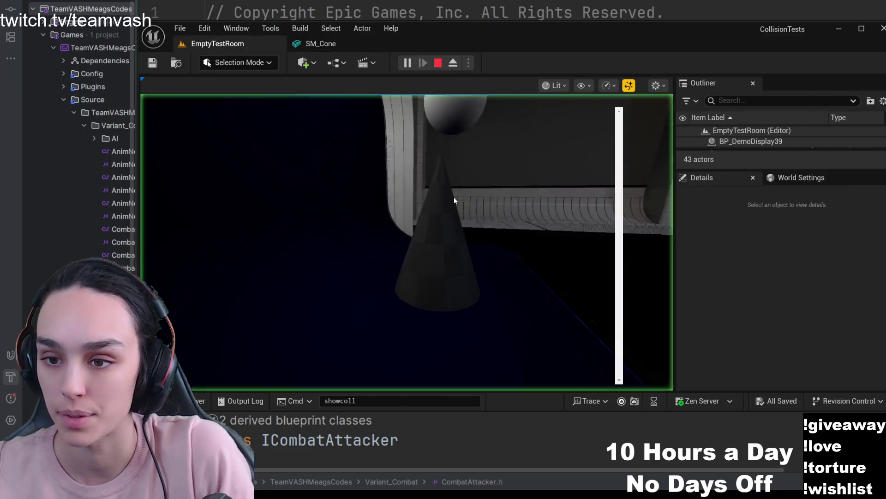
click(479, 268)
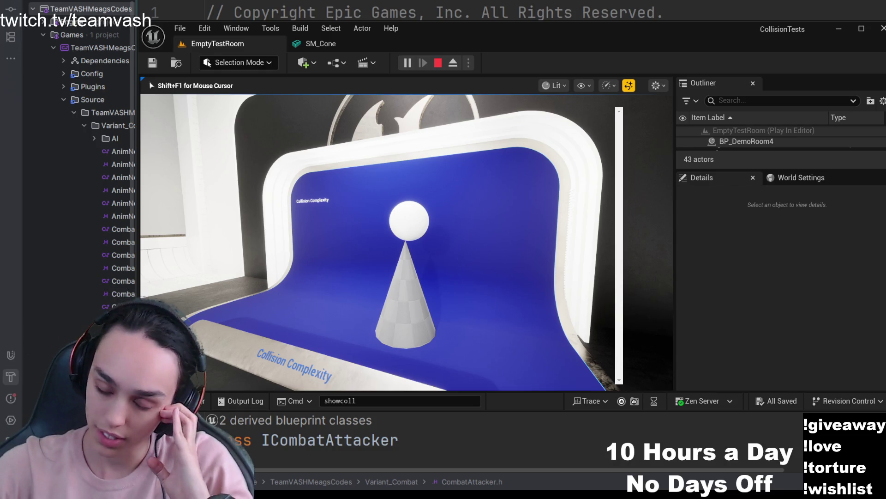
key(Escape)
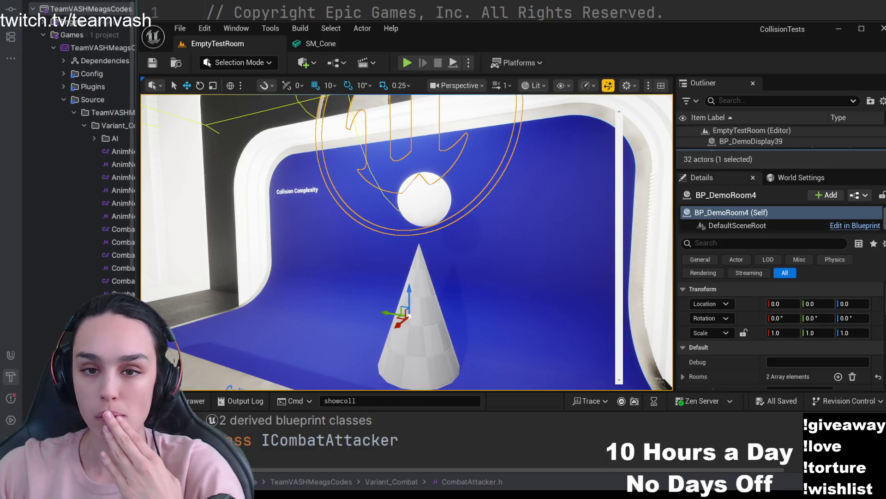
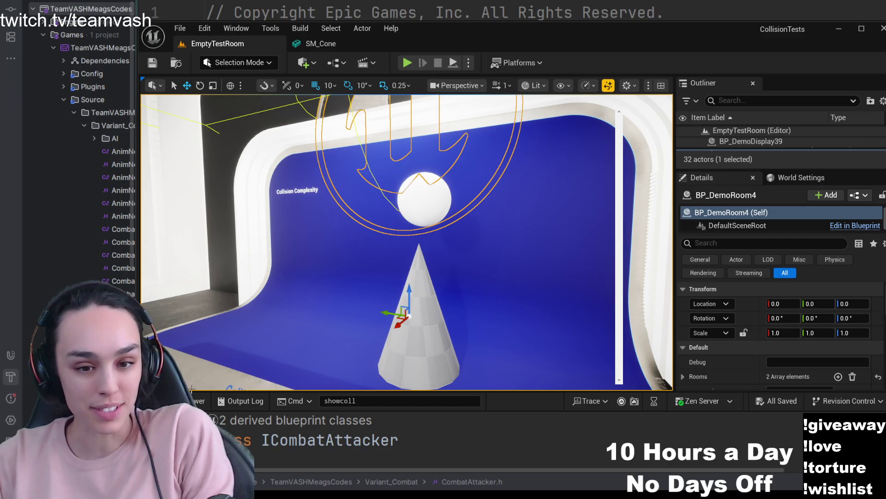
Locate and open BP_LineTraceActor in Content > Blueprints > QueryActors via the Content Drawer.
key(ctrl+space)
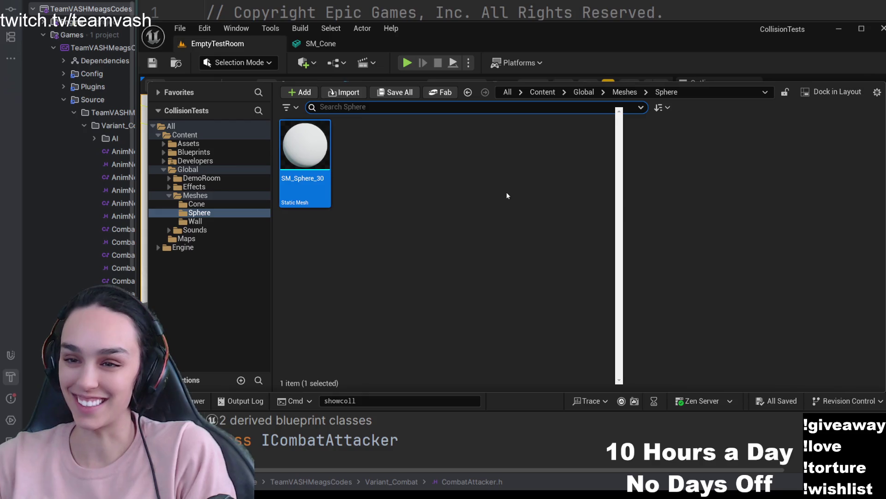
click(542, 92)
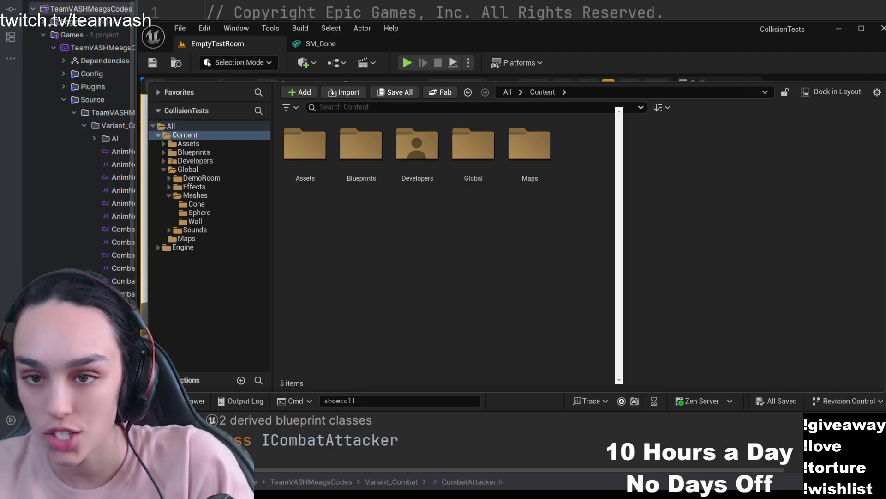
click(433, 243)
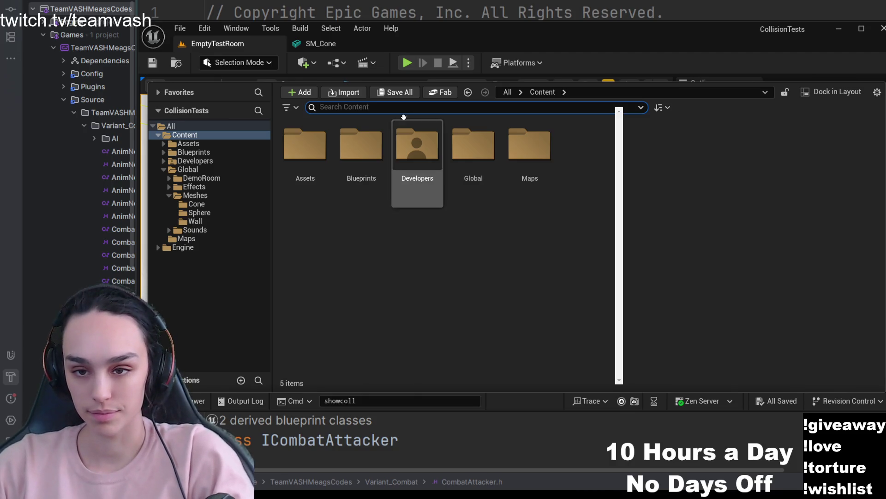
double_click(356, 156)
double_click(359, 154)
click(305, 163)
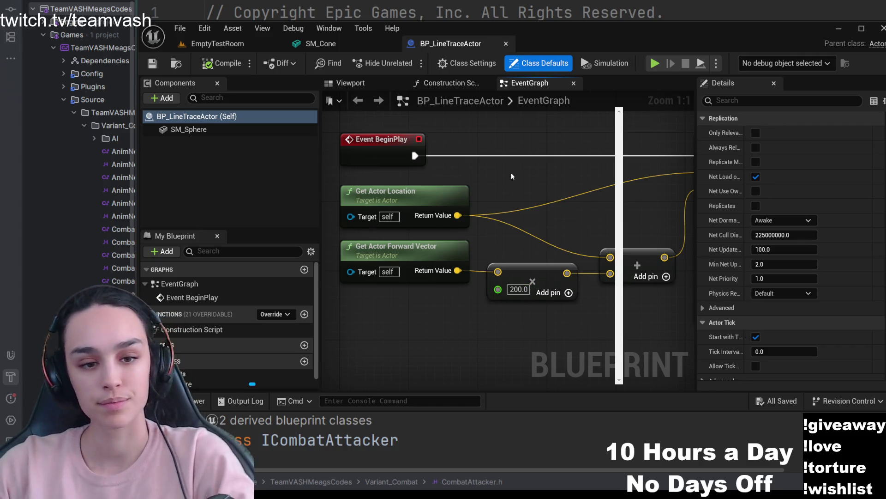
scroll(493, 292, down, 1)
Review the Line Trace By Channel node in the EventGraph, then show the 3D preview.
mouse_move(560, 183)
mouse_down()
mouse_move(532, 222)
mouse_move(440, 223)
mouse_up()
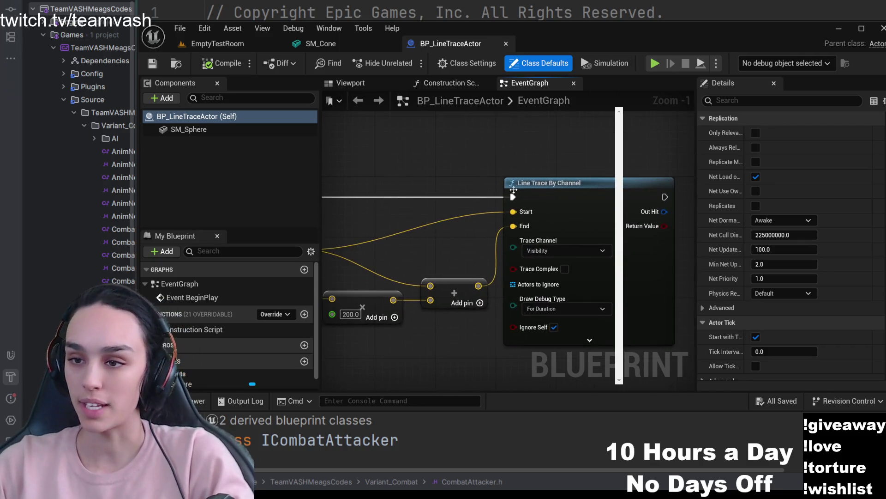
click(513, 189)
drag(344, 219, 464, 172)
scroll(465, 171, down, 1)
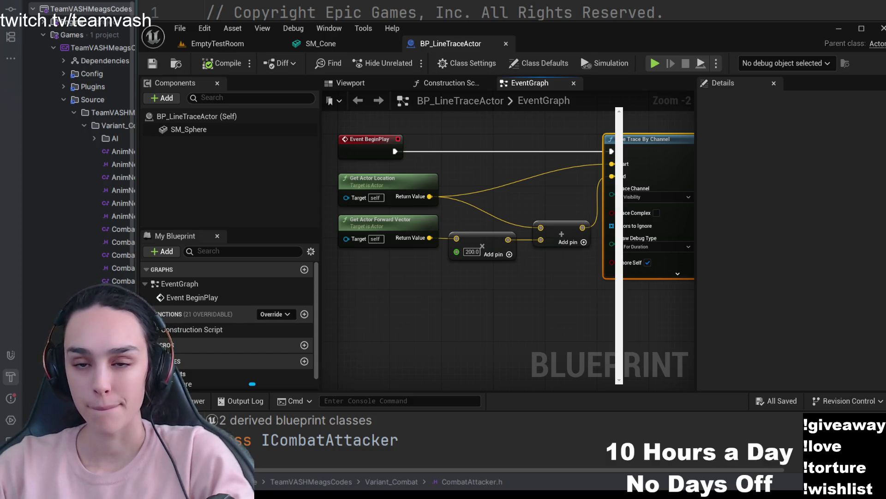
click(351, 82)
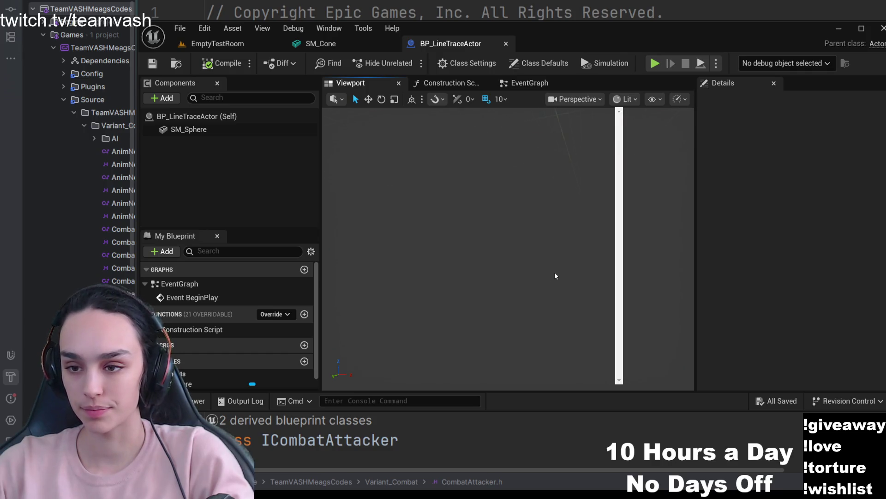
Check the class defaults and select the SM_Sphere component to edit its properties.
click(238, 129)
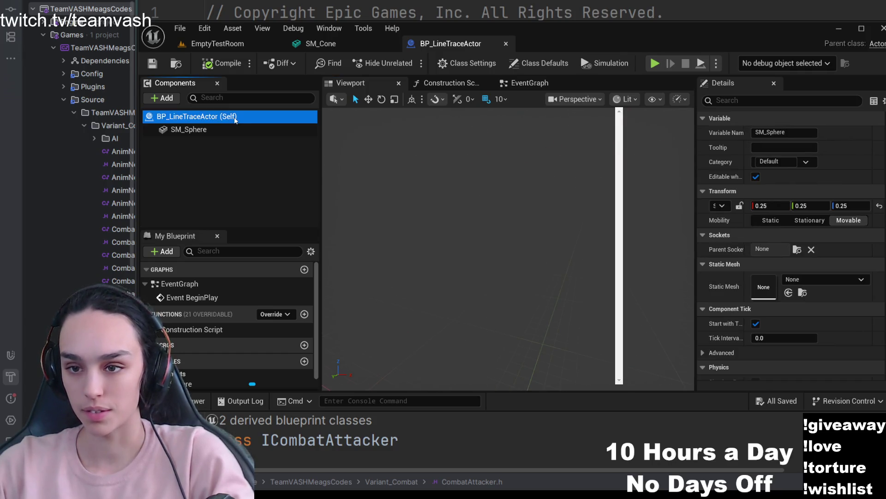
click(540, 63)
drag(471, 243, 402, 278)
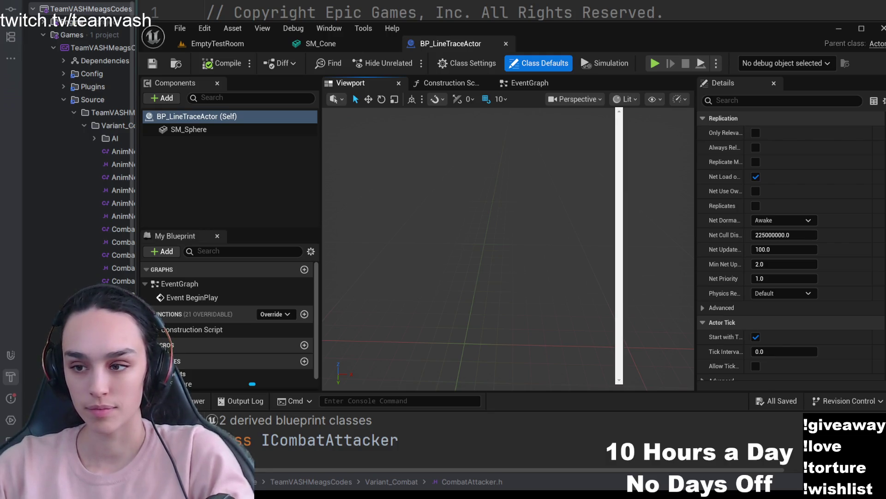
click(224, 132)
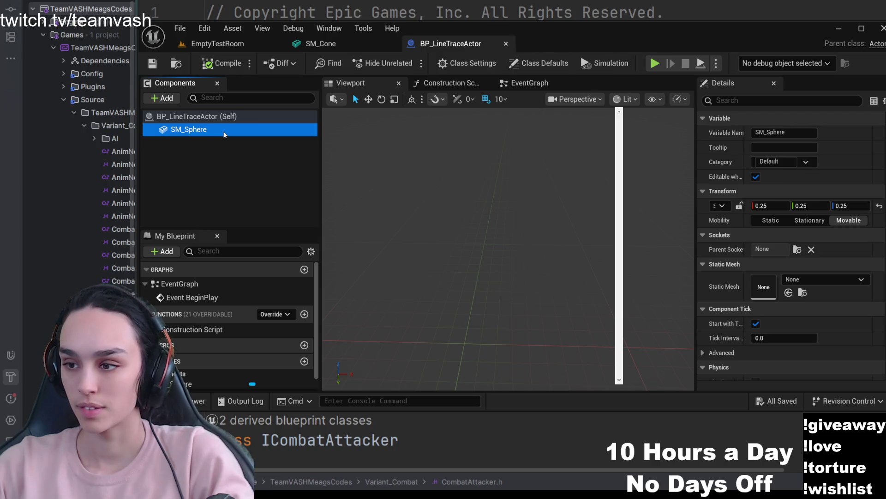
Assign SM_Sphere_30 as the component's static mesh and frame the ball in the preview.
click(823, 287)
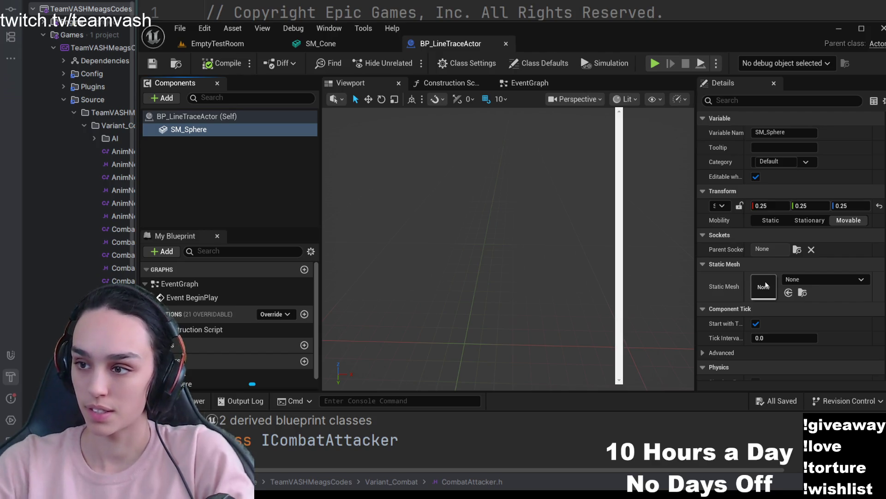
click(788, 292)
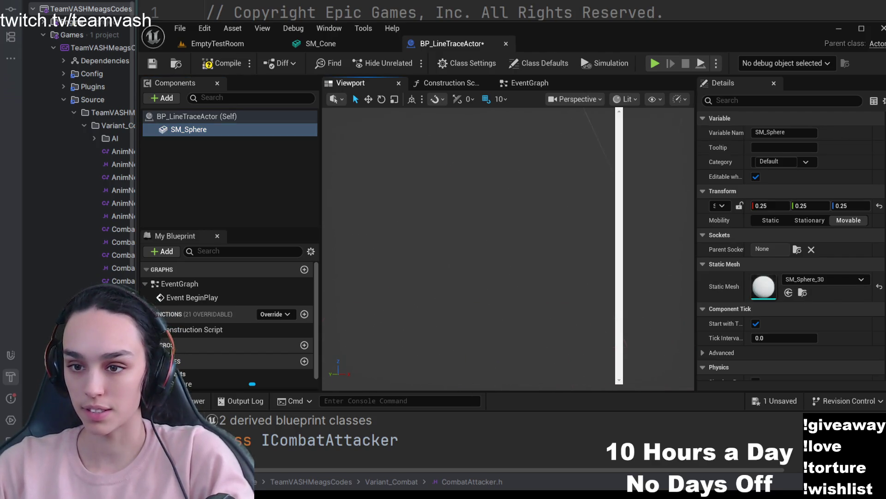
scroll(509, 294, up, 5)
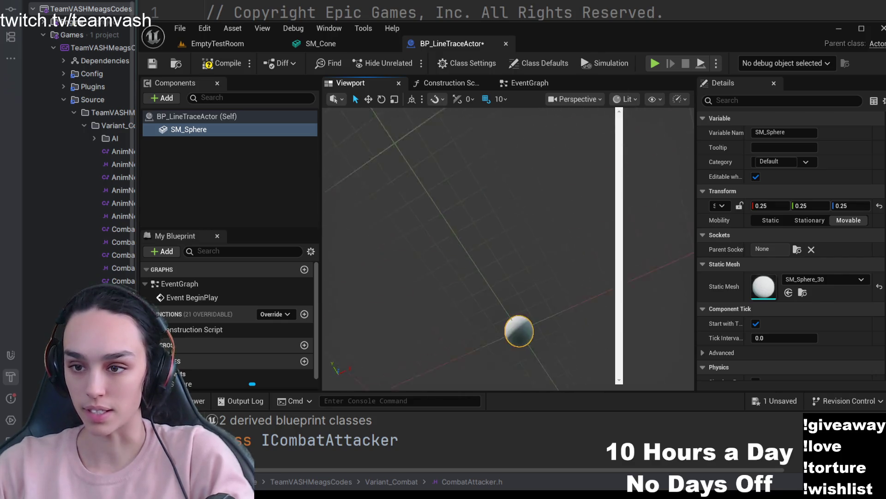
scroll(471, 250, up, 3)
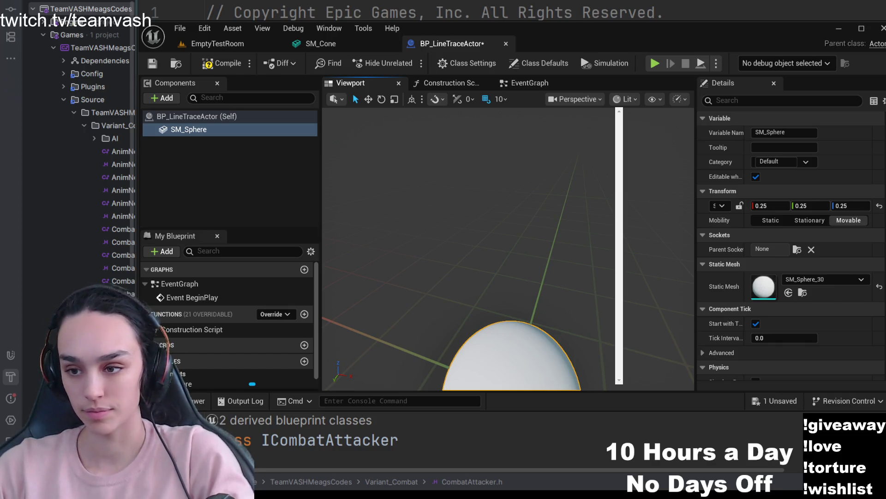
scroll(438, 226, up, 1)
click(460, 293)
key(f)
scroll(460, 293, down, 5)
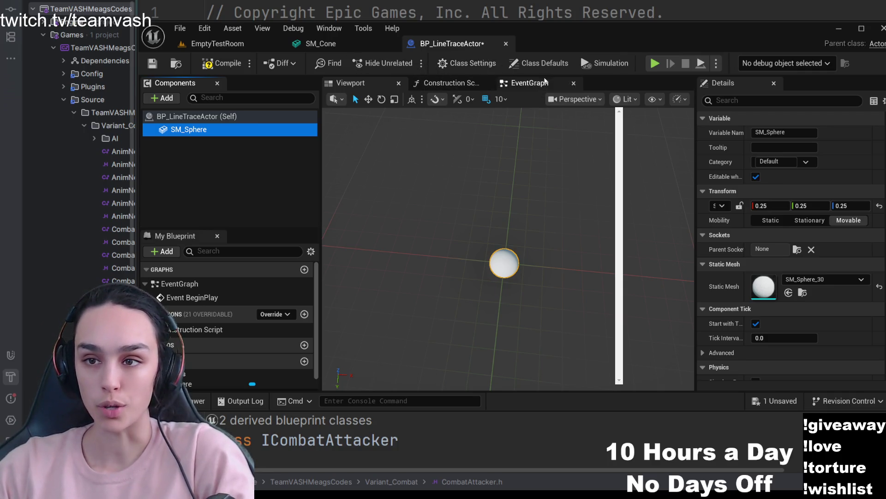
Examine the Line Trace By Channel node's Out Hit output, then return to the EmptyTestRoom level.
click(451, 82)
click(523, 83)
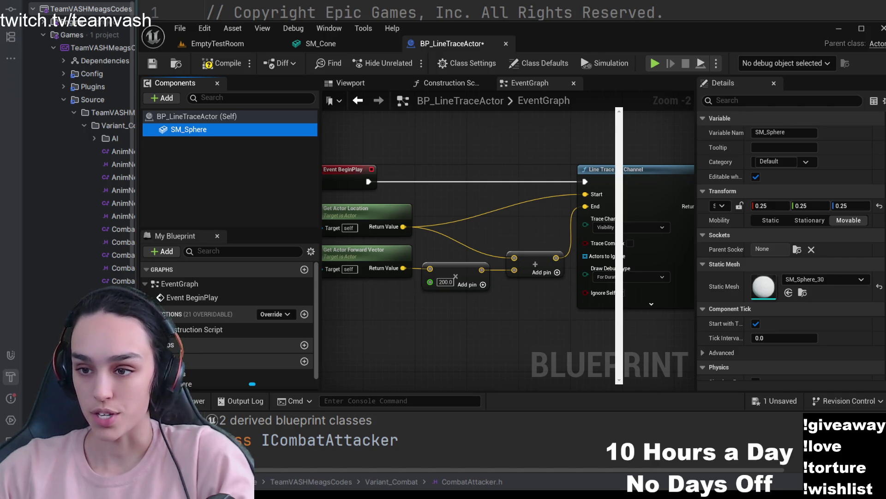
drag(690, 197, 510, 193)
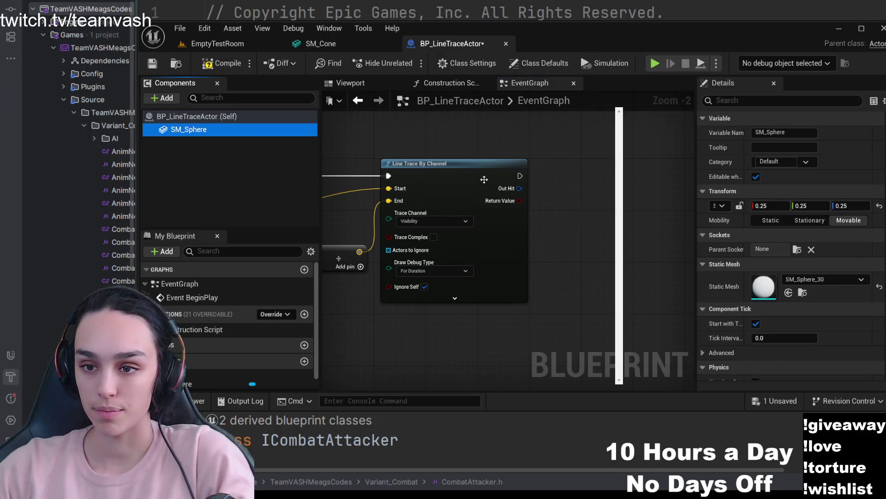
mouse_move(521, 188)
mouse_down()
mouse_move(563, 195)
mouse_move(521, 188)
mouse_up()
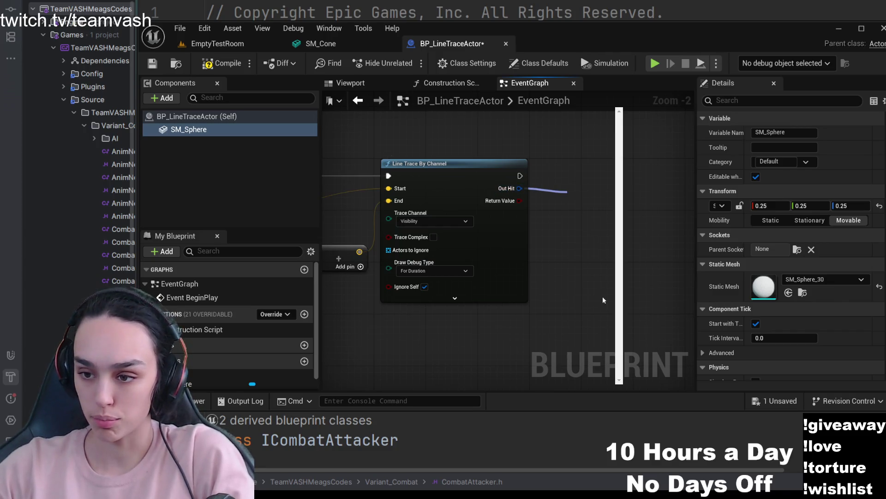
key(ctrl+Tab)
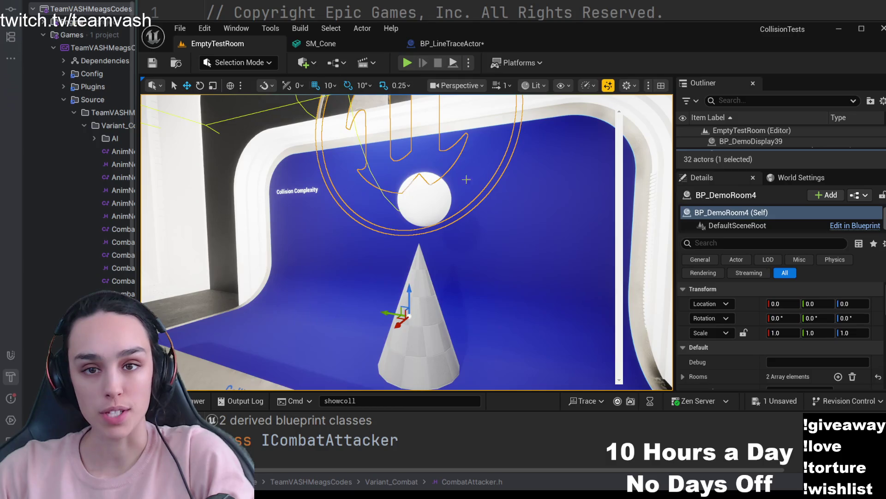
Select the cone and filter its static mesh component's details for collision properties.
click(430, 326)
scroll(766, 318, down, 3)
scroll(766, 329, down, 3)
scroll(766, 333, down, 3)
scroll(766, 334, down, 3)
scroll(765, 334, down, 3)
scroll(766, 339, down, 3)
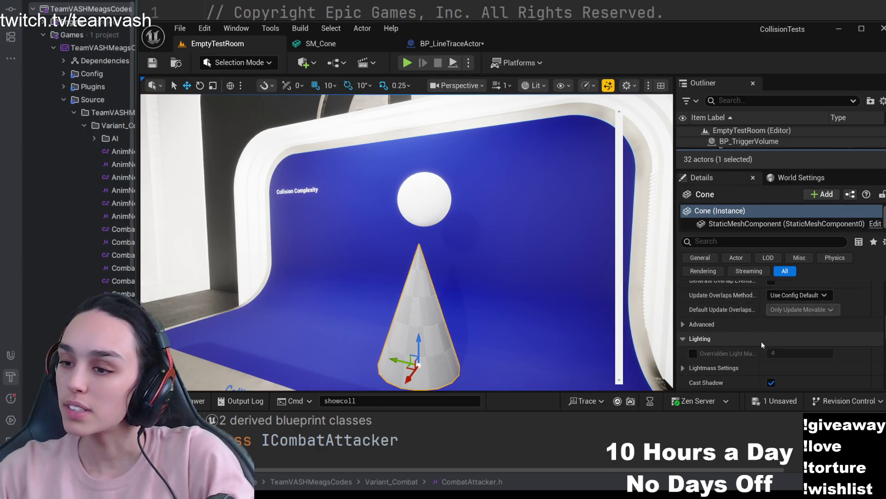
scroll(761, 341, down, 3)
scroll(762, 341, down, 3)
scroll(758, 341, down, 3)
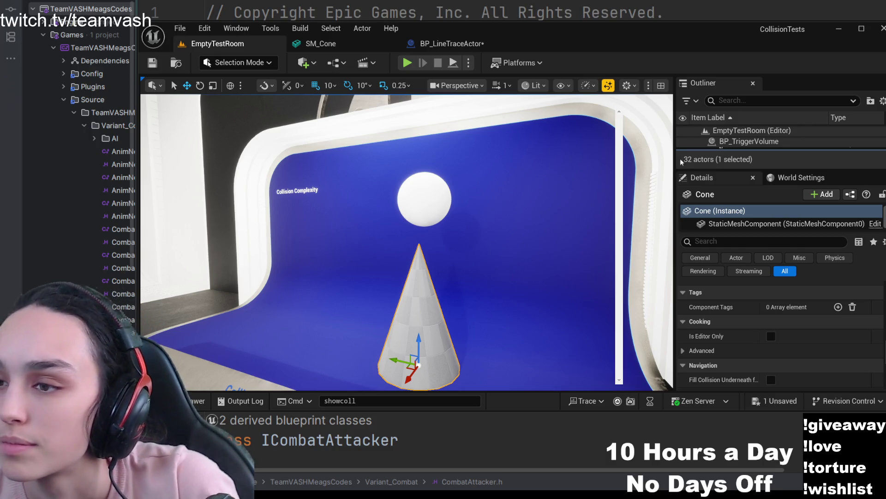
click(728, 242)
text(c)
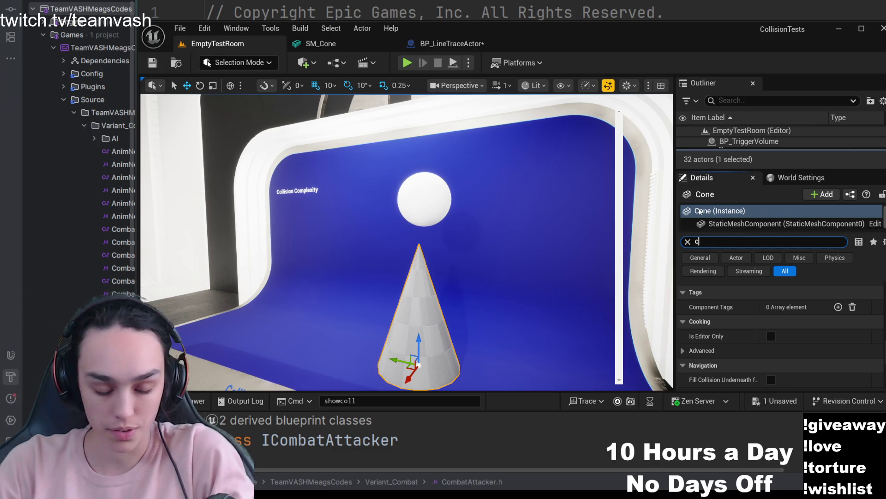
text(ollision)
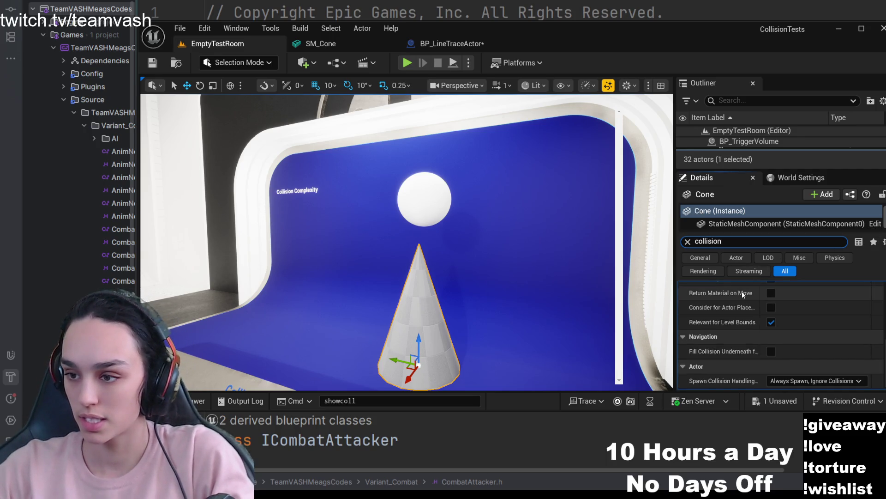
scroll(735, 319, up, 2)
scroll(734, 319, up, 2)
scroll(734, 320, up, 2)
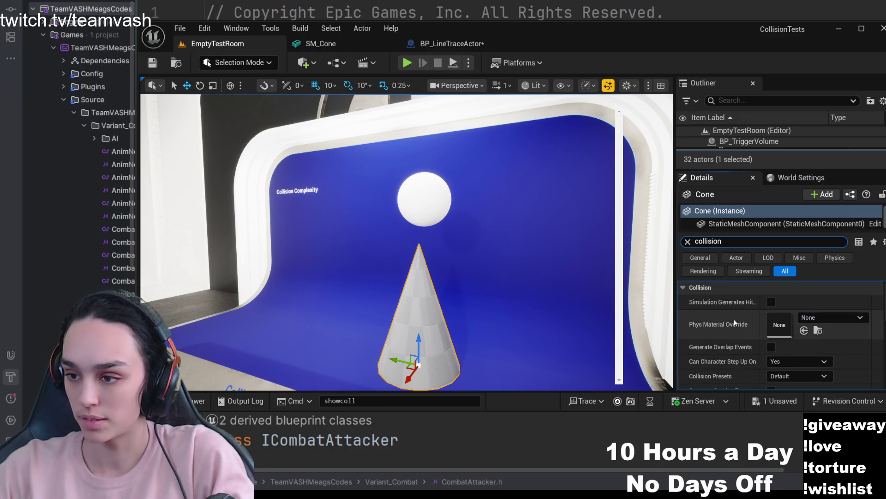
click(748, 223)
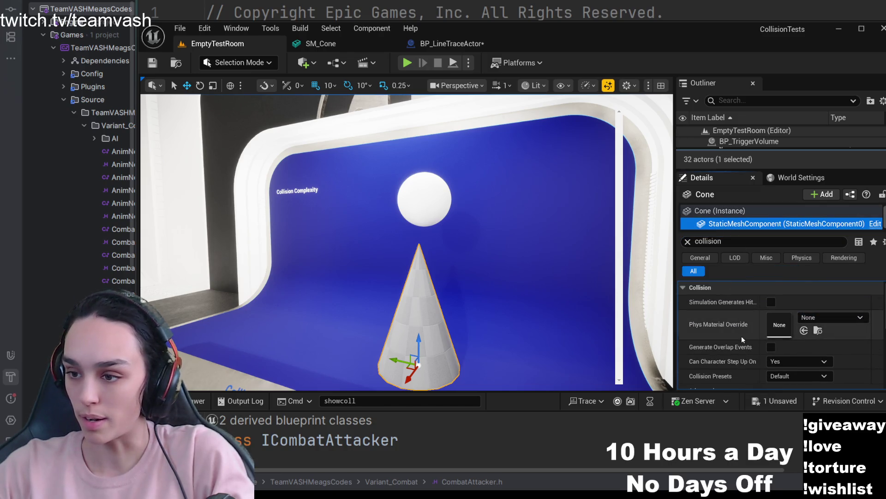
scroll(740, 337, down, 3)
scroll(740, 338, up, 1)
scroll(738, 332, up, 2)
scroll(734, 325, up, 2)
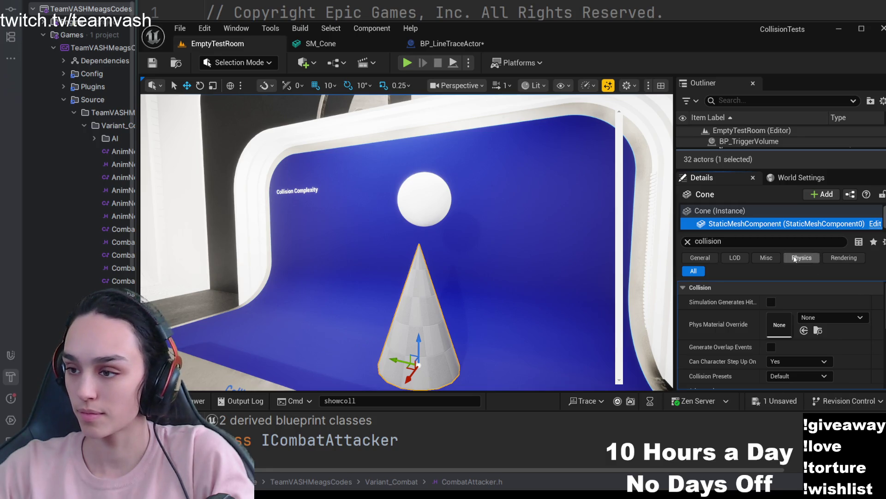
click(696, 257)
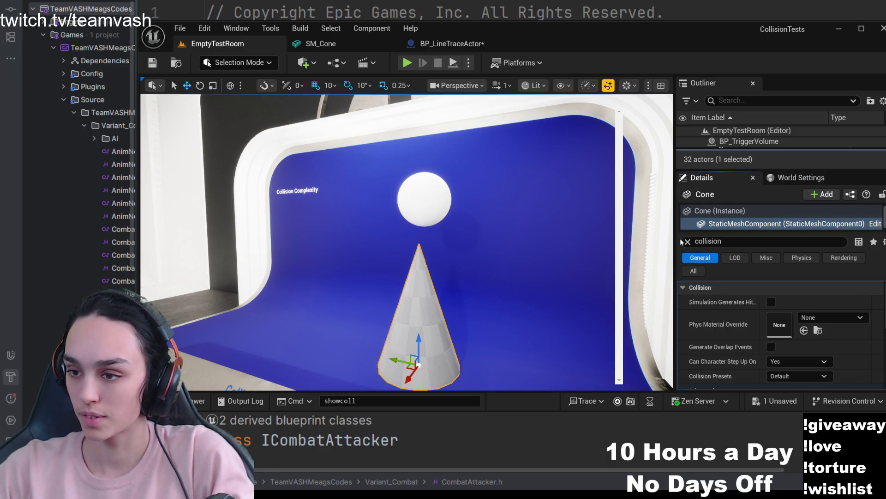
click(687, 241)
scroll(726, 329, down, 3)
scroll(728, 331, up, 1)
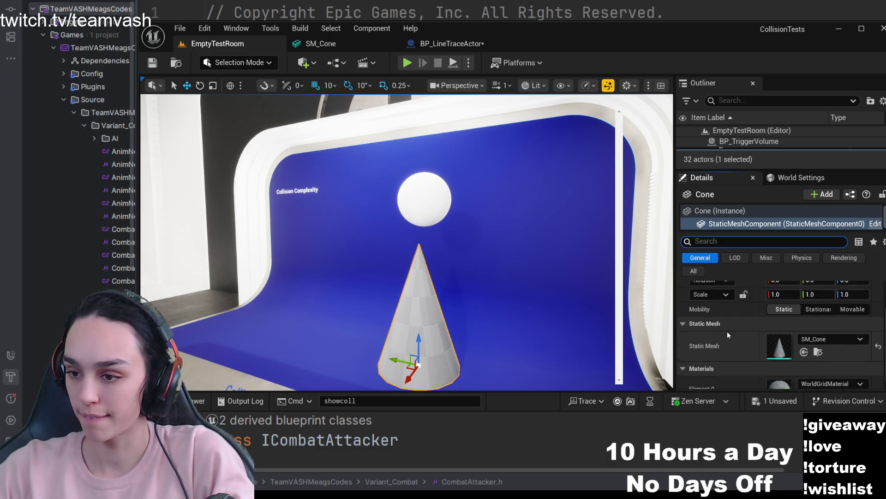
scroll(727, 331, up, 1)
click(731, 211)
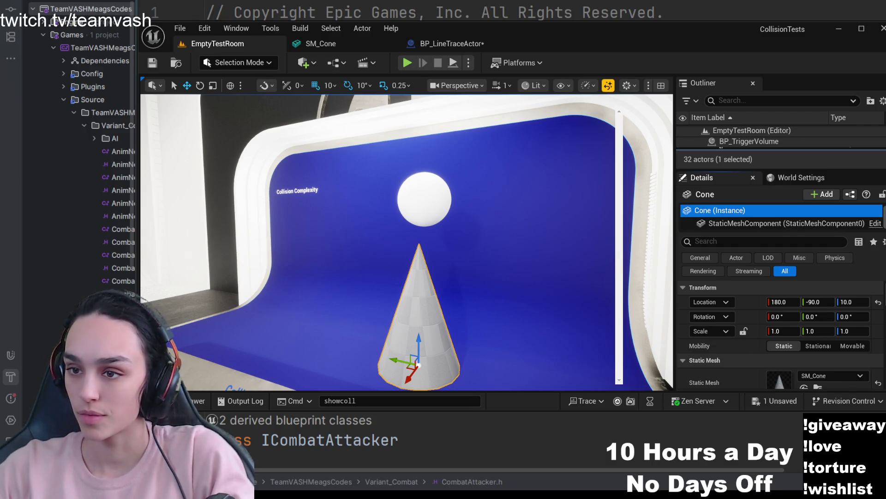
scroll(715, 298, down, 2)
scroll(715, 297, down, 2)
scroll(715, 297, down, 1)
scroll(714, 297, down, 2)
scroll(715, 297, down, 2)
scroll(714, 298, down, 2)
scroll(714, 297, down, 1)
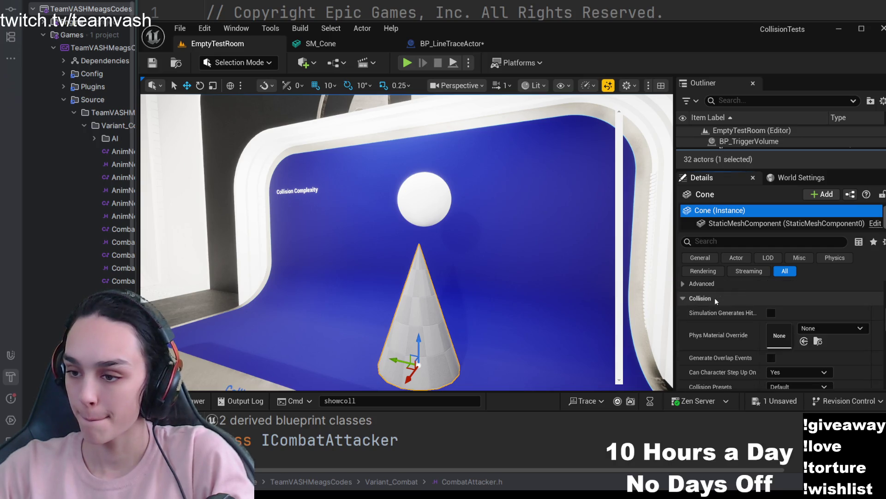
scroll(714, 297, down, 1)
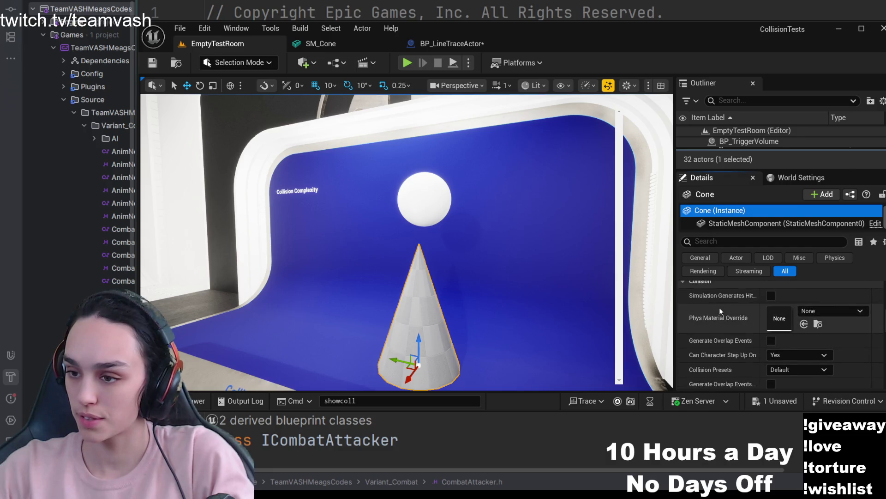
scroll(721, 311, down, 1)
scroll(720, 311, down, 1)
scroll(720, 311, down, 2)
Review the cone's advanced collision options, then select the BP_DemoDisplay33 display wall.
click(703, 311)
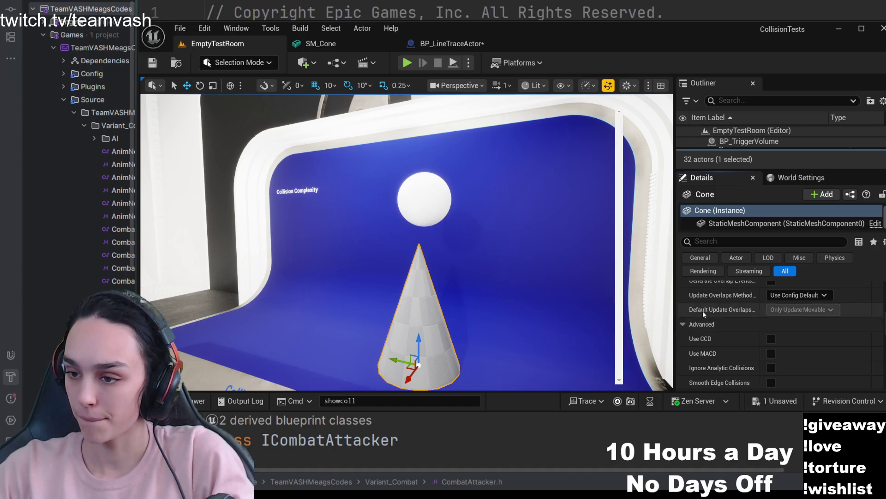
scroll(703, 310, down, 2)
scroll(703, 310, up, 4)
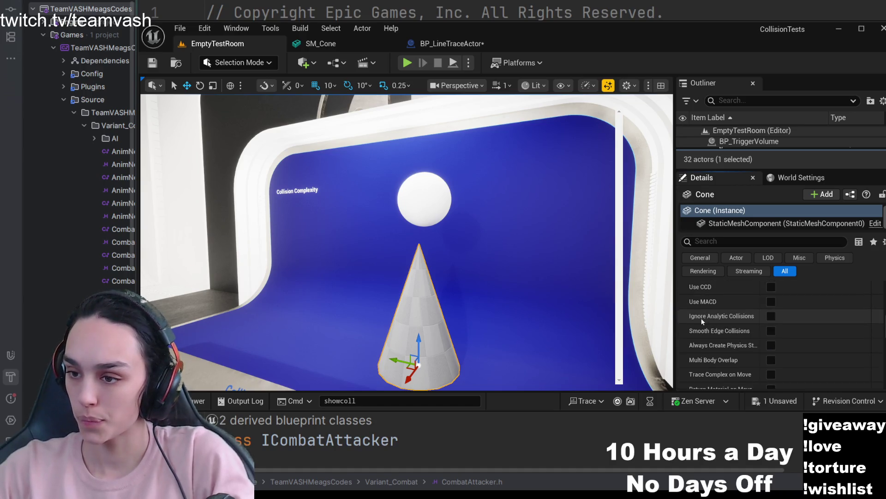
click(683, 342)
click(672, 323)
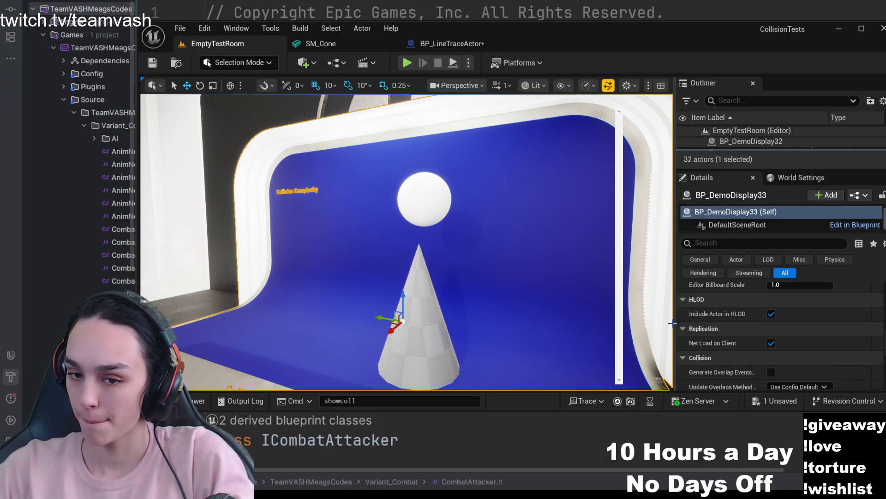
Widen the details area, search and clear the display's properties, then reselect the cone.
drag(674, 323, 524, 322)
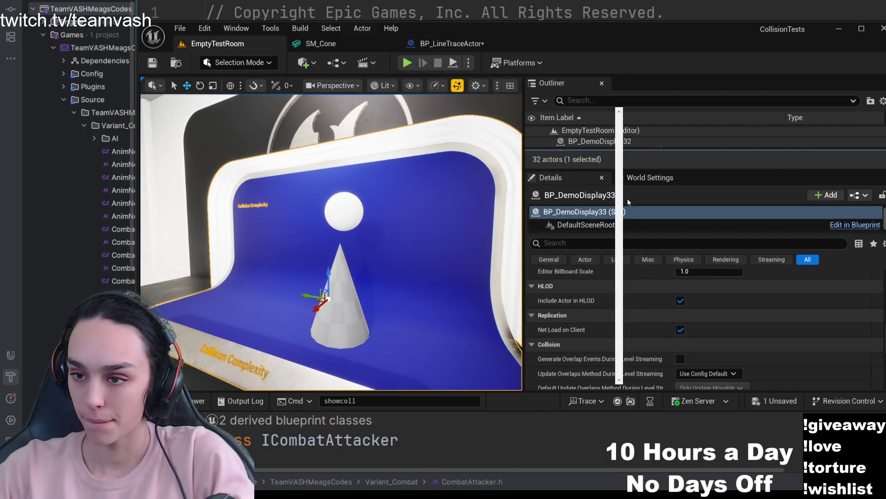
scroll(628, 320, down, 3)
scroll(628, 323, down, 2)
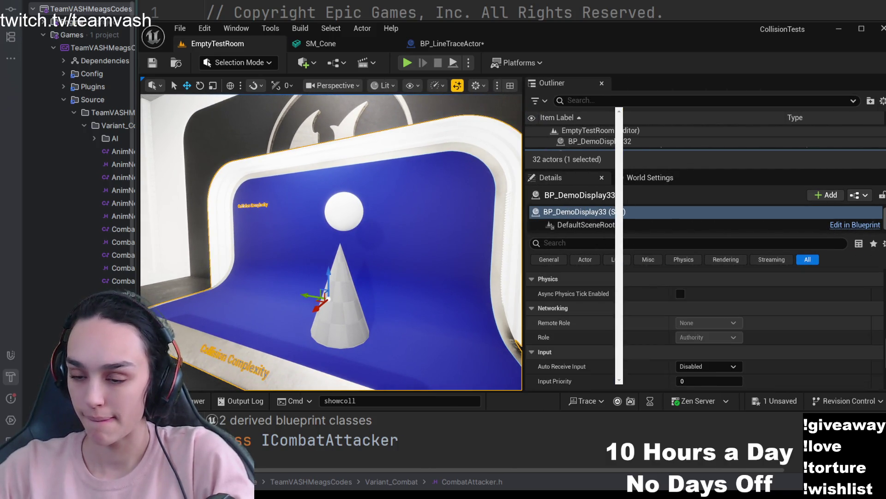
scroll(601, 327, down, 2)
scroll(602, 327, down, 3)
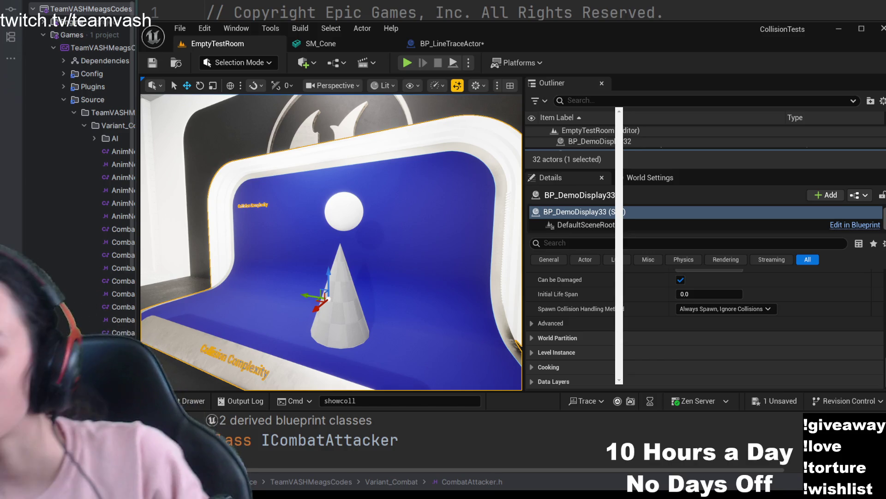
click(574, 242)
text(pr)
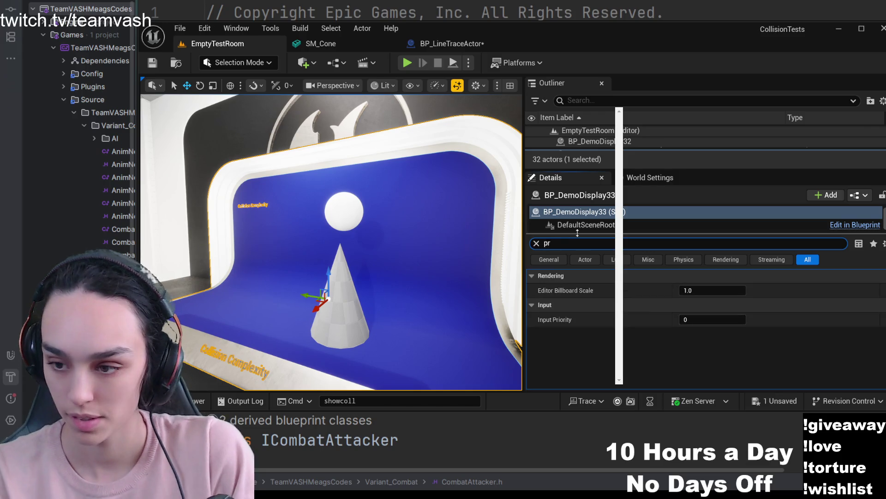
text(e)
key(BackSpace)
key(BackSpace)
key(BackSpace)
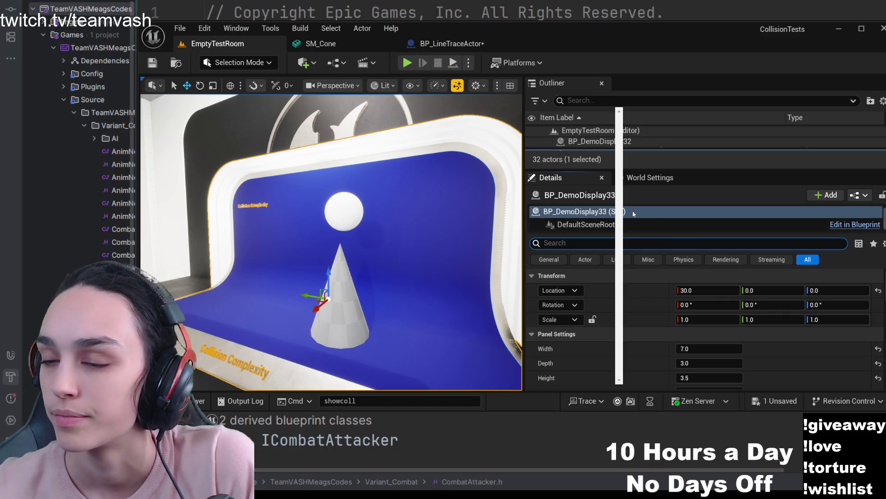
click(347, 319)
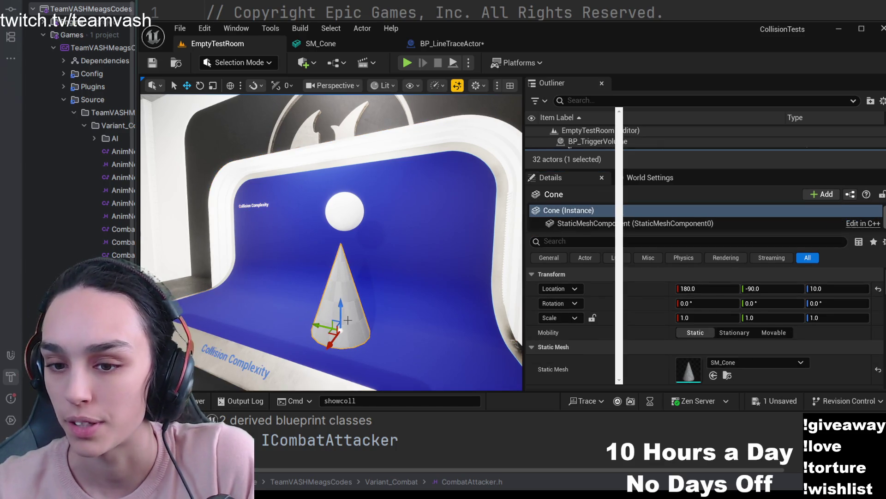
Scan the cone's physics and collision details showing the BlockAll preset, undoing a stray change.
click(597, 241)
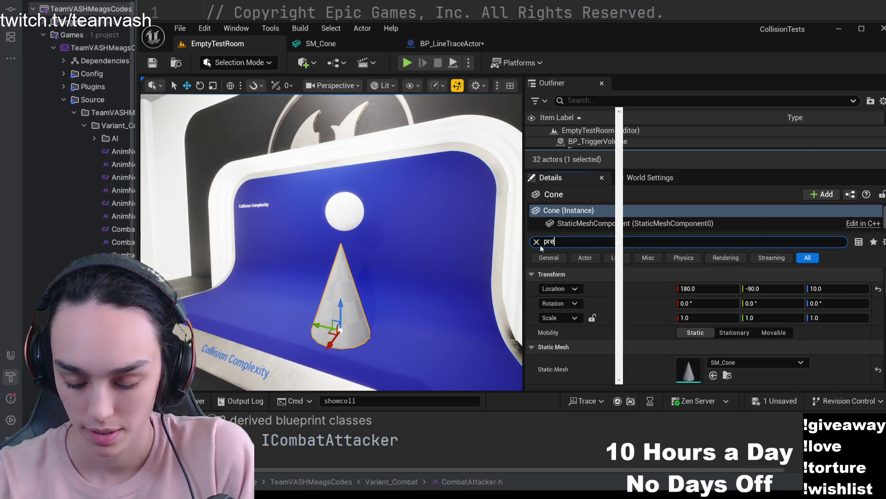
text(col)
key(BackSpace)
key(BackSpace)
key(BackSpace)
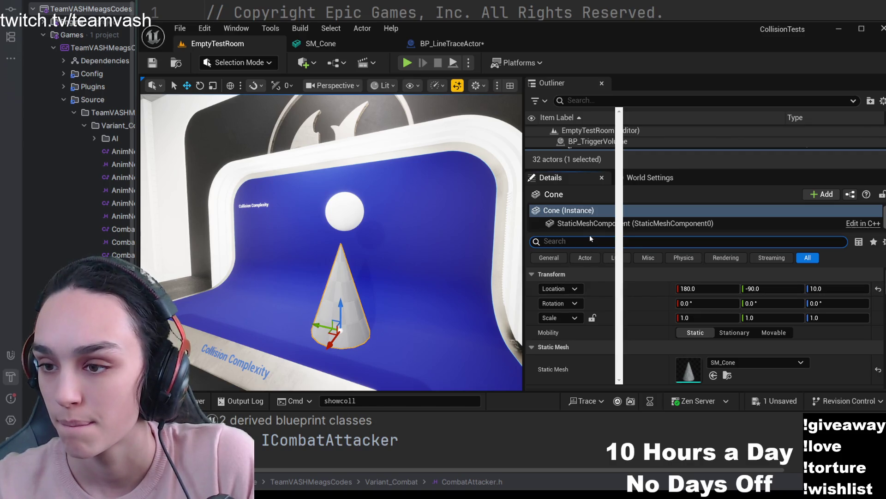
click(650, 178)
click(572, 179)
scroll(613, 336, down, 2)
scroll(613, 337, down, 1)
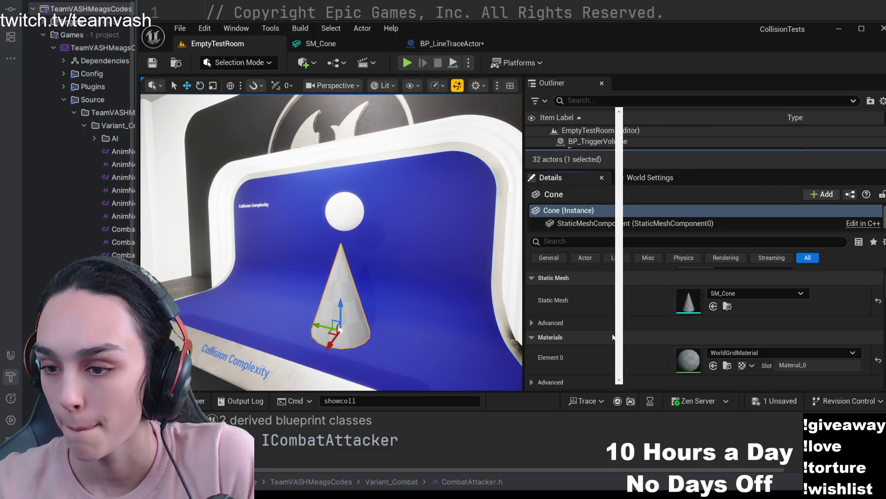
scroll(613, 338, down, 1)
scroll(613, 337, down, 1)
scroll(613, 337, down, 1)
scroll(613, 336, down, 2)
scroll(613, 336, down, 1)
scroll(613, 336, down, 1)
scroll(612, 337, down, 1)
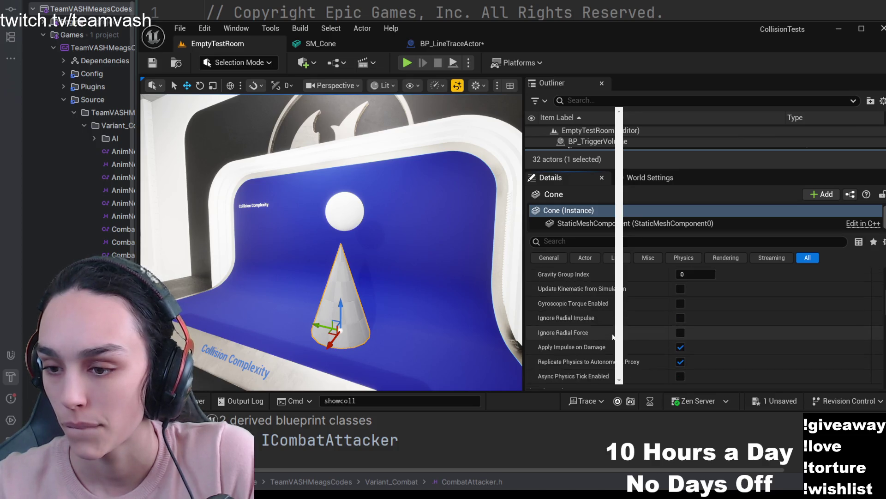
scroll(612, 337, down, 1)
scroll(613, 337, down, 1)
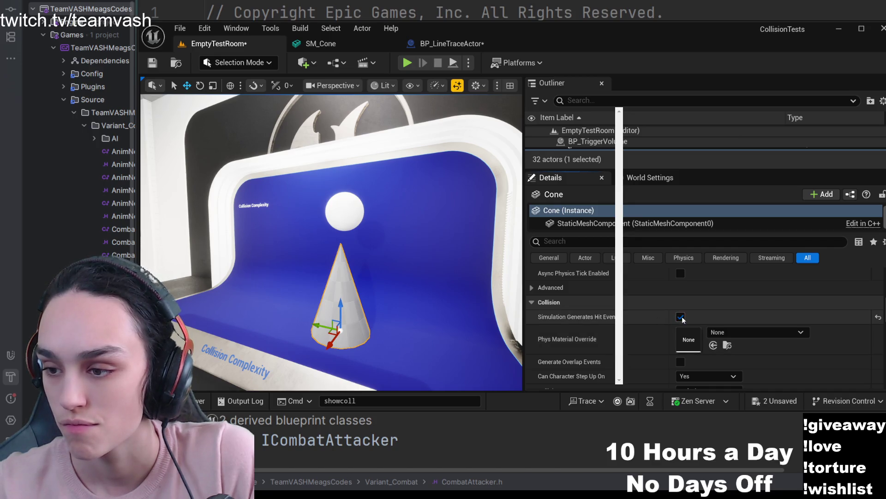
scroll(637, 332, down, 1)
scroll(637, 332, down, 1)
scroll(637, 332, down, 1)
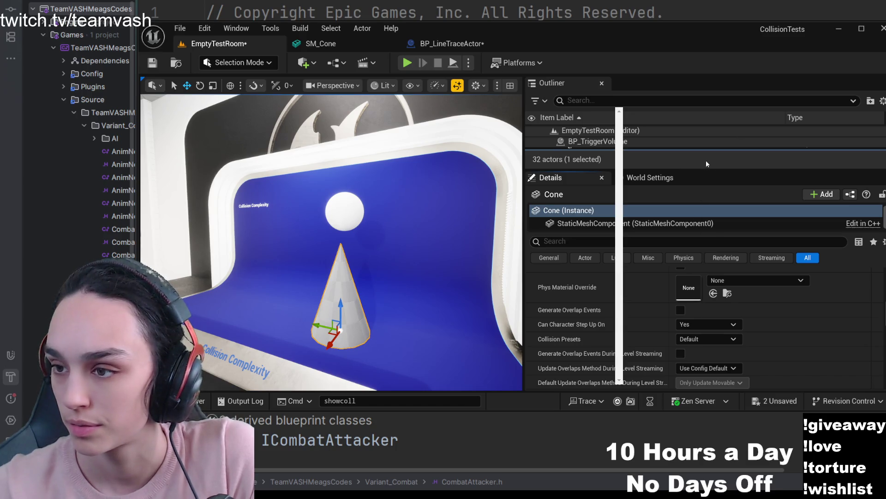
scroll(648, 336, down, 2)
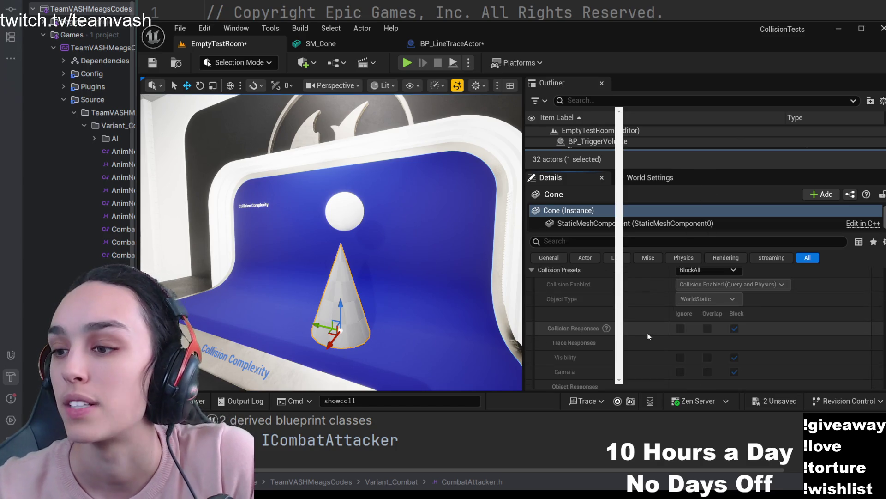
scroll(647, 333, up, 1)
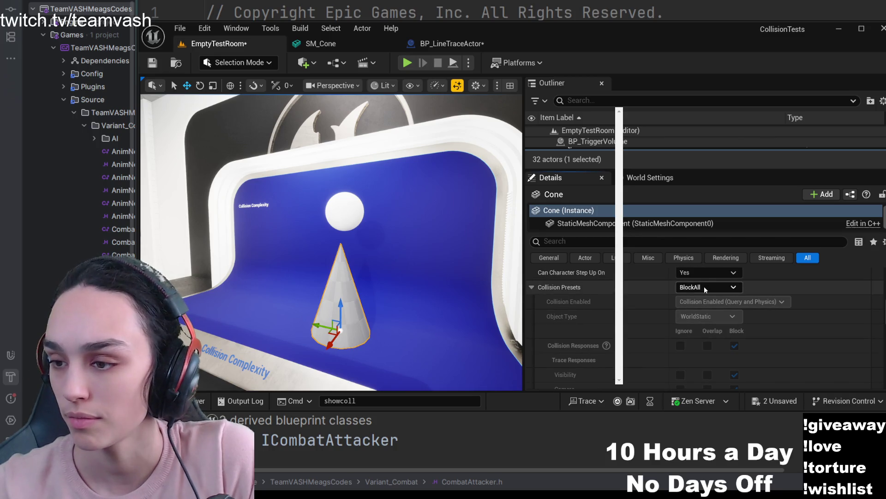
key(ctrl+z)
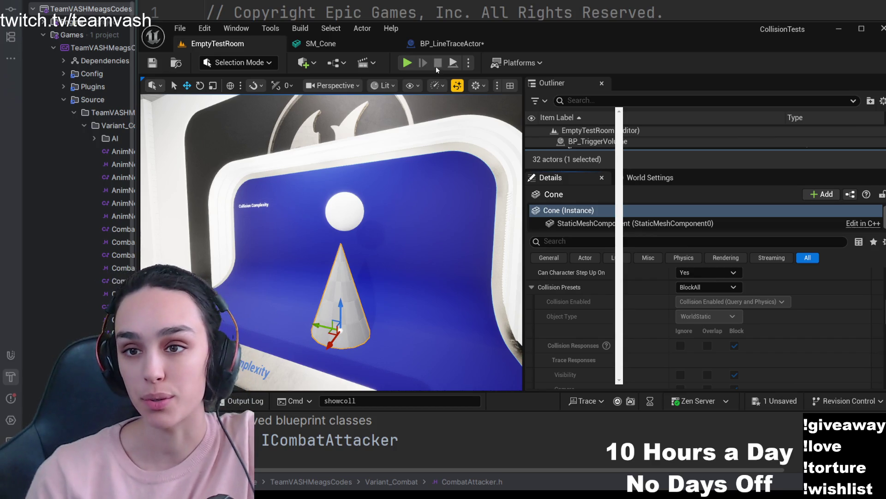
click(453, 43)
drag(325, 239, 601, 207)
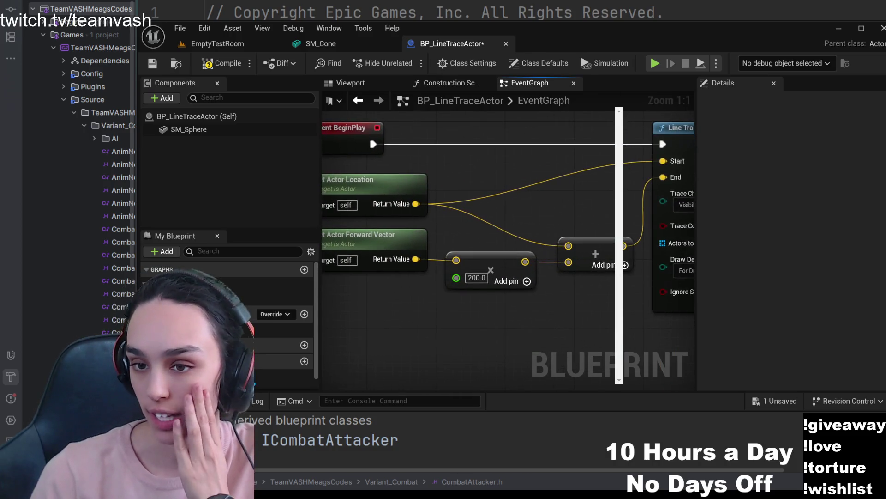
click(442, 192)
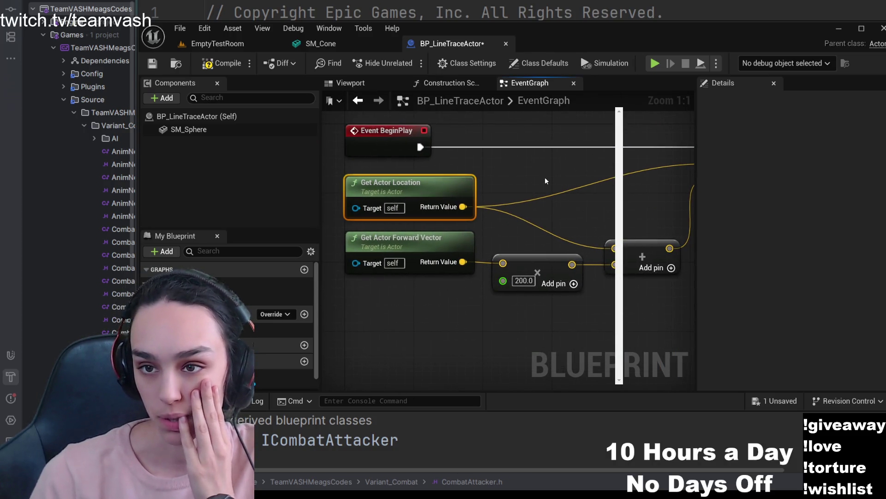
mouse_move(590, 200)
mouse_down()
mouse_move(550, 209)
mouse_move(604, 204)
mouse_up()
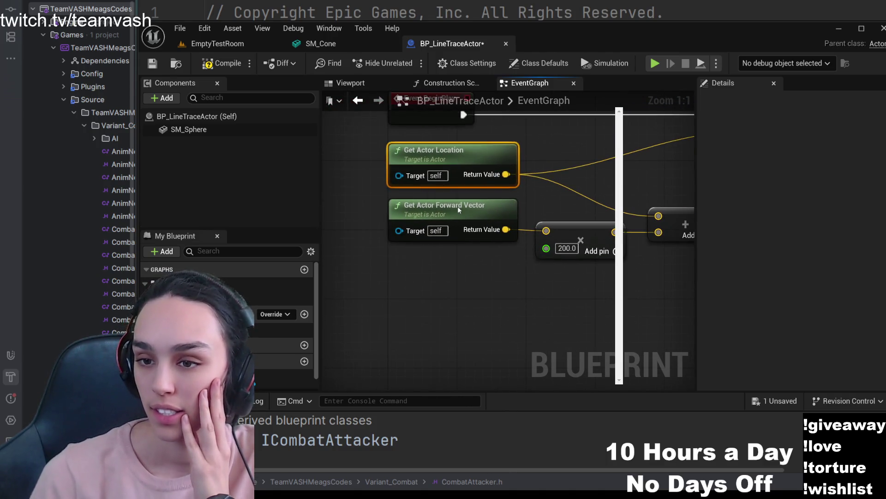
click(458, 209)
drag(514, 198, 552, 187)
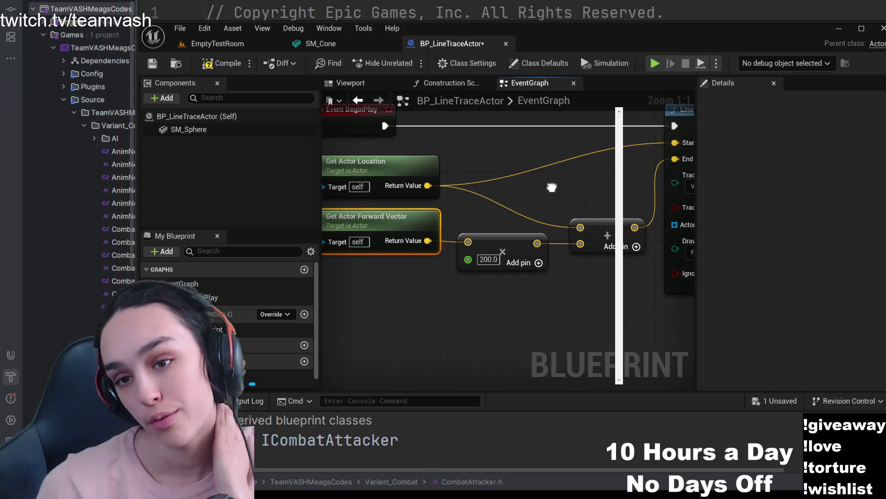
drag(533, 208, 529, 216)
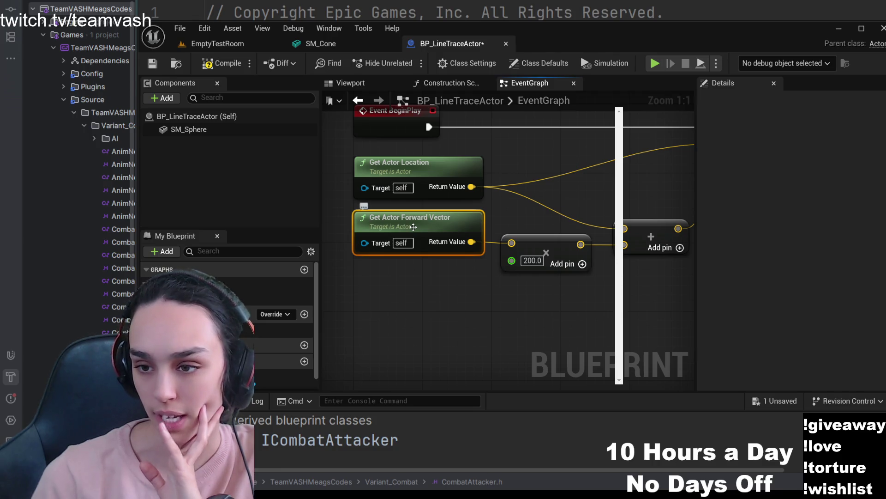
mouse_move(413, 227)
mouse_down()
mouse_move(573, 217)
mouse_move(471, 253)
mouse_move(570, 262)
mouse_up()
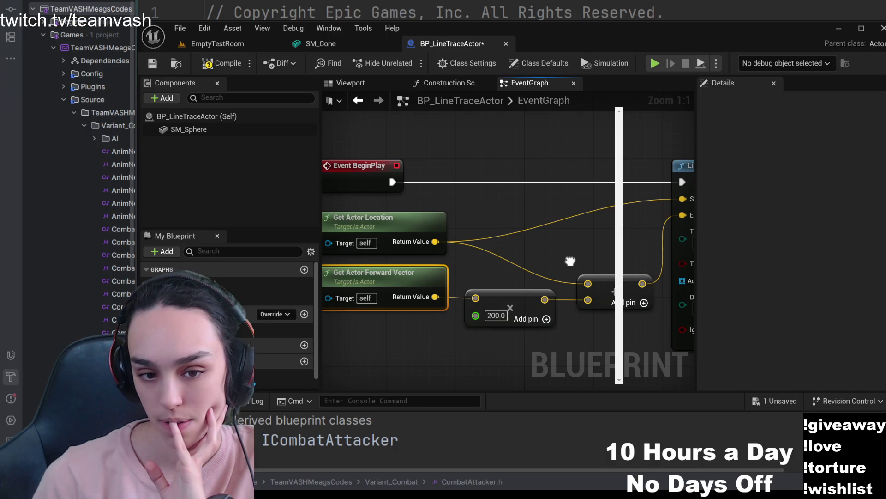
drag(570, 261, 530, 250)
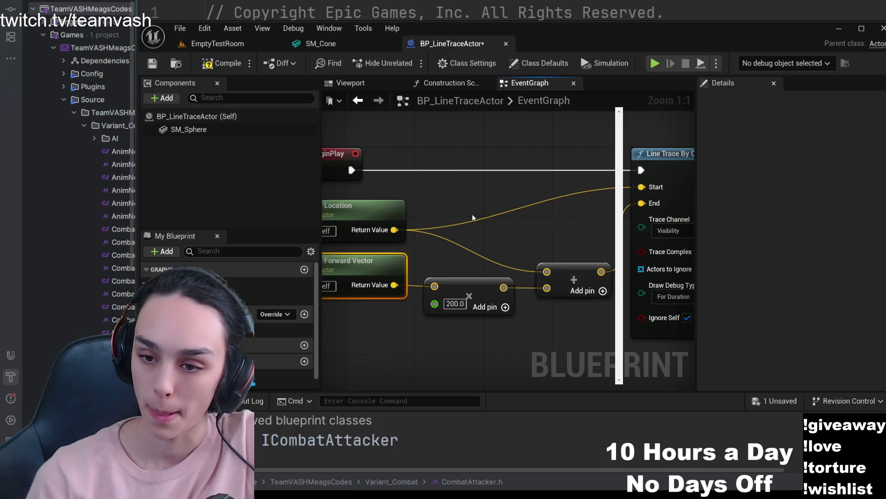
drag(445, 284, 462, 250)
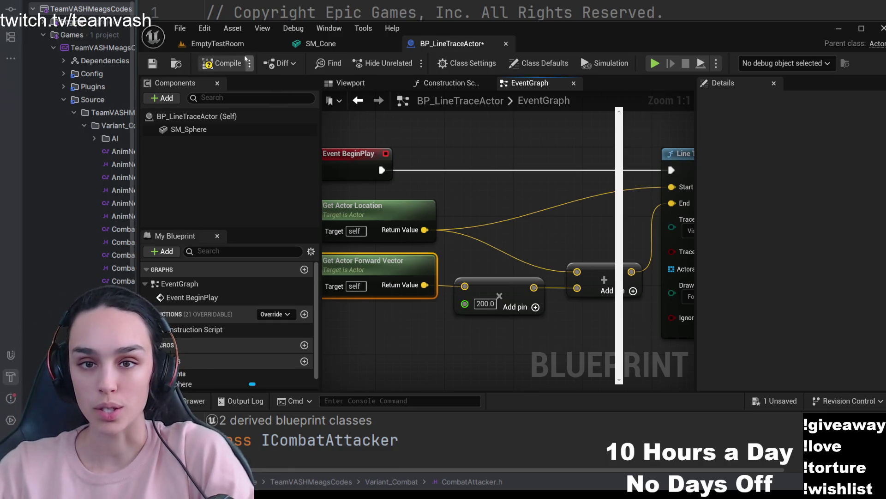
click(218, 43)
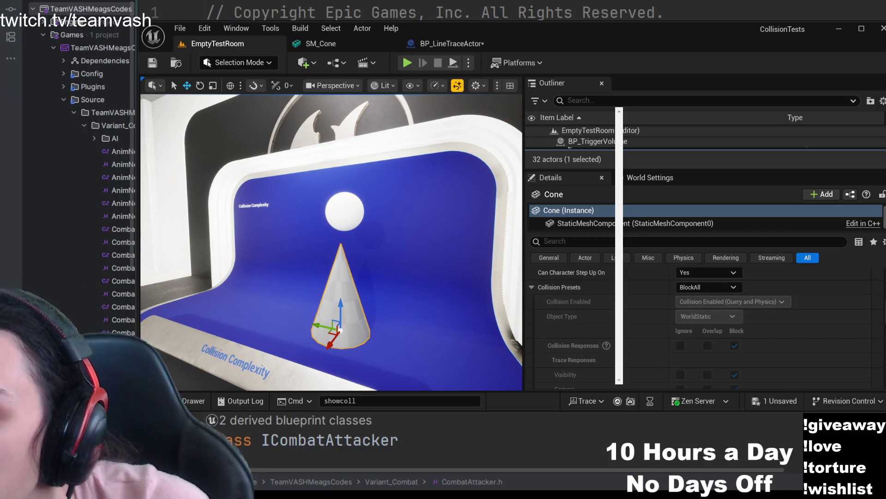
scroll(652, 346, down, 1)
scroll(651, 343, down, 1)
scroll(652, 342, down, 1)
scroll(652, 342, down, 1)
scroll(652, 342, up, 1)
scroll(652, 345, up, 3)
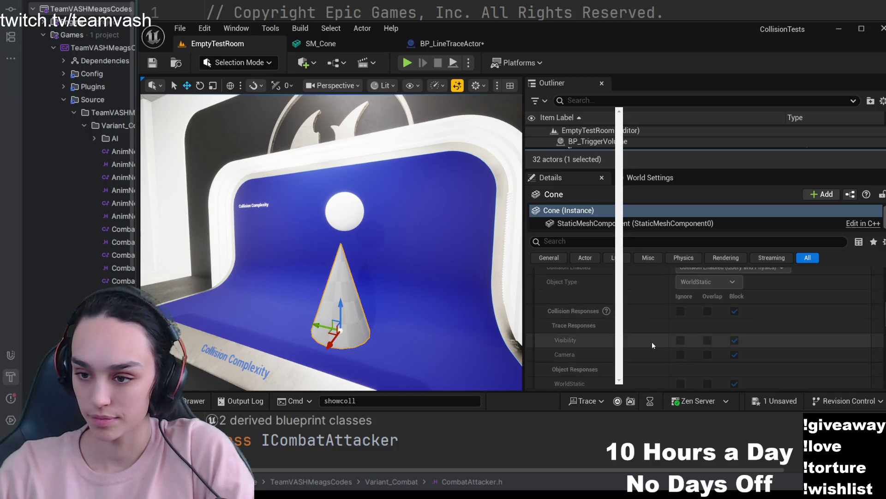
scroll(652, 342, up, 1)
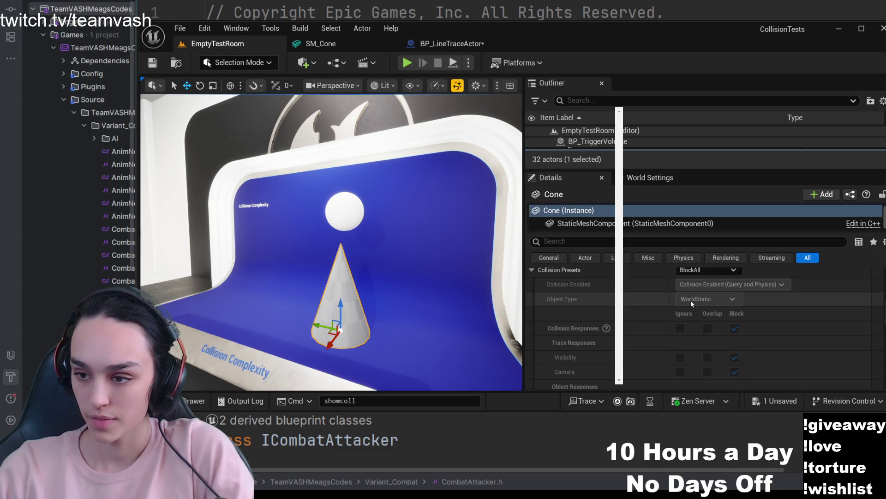
scroll(639, 308, up, 1)
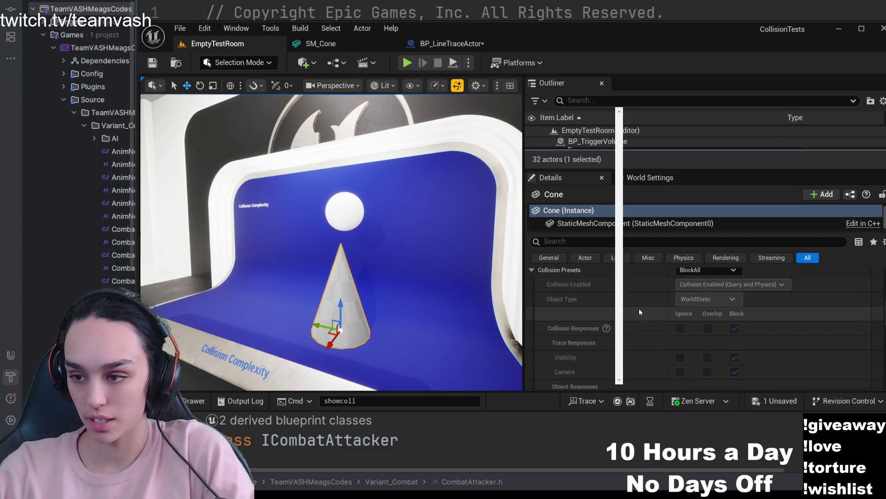
scroll(641, 307, up, 2)
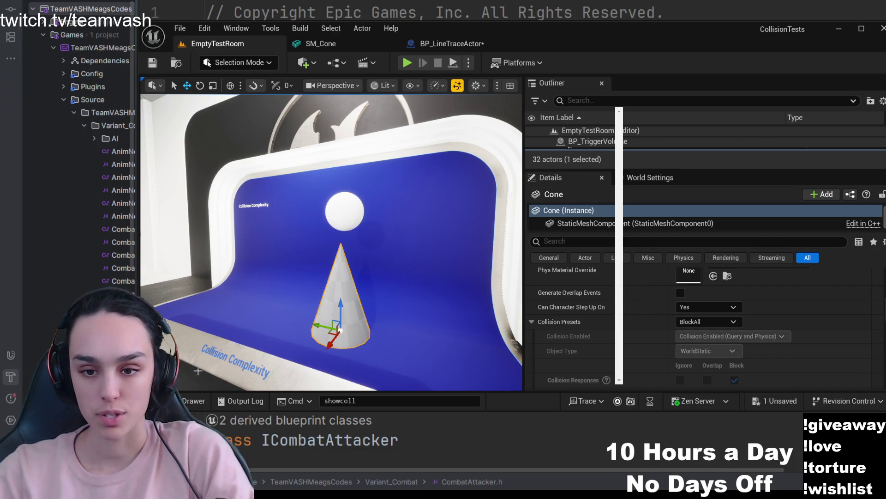
key(ctrl+space)
key(ctrl+space)
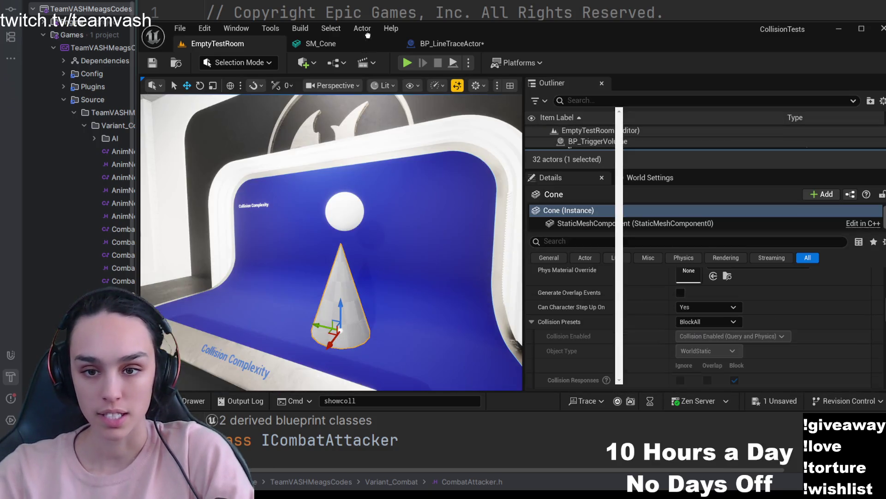
Drop BP_LineTraceActor into the level and raise it to the cone's height.
drag(249, 329, 251, 328)
key(f)
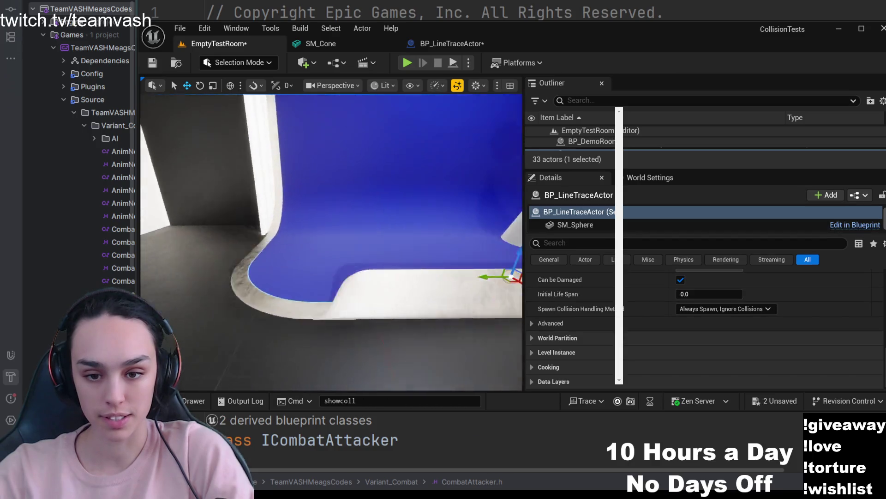
mouse_move(249, 271)
mouse_down()
mouse_move(287, 167)
mouse_move(271, 142)
mouse_up()
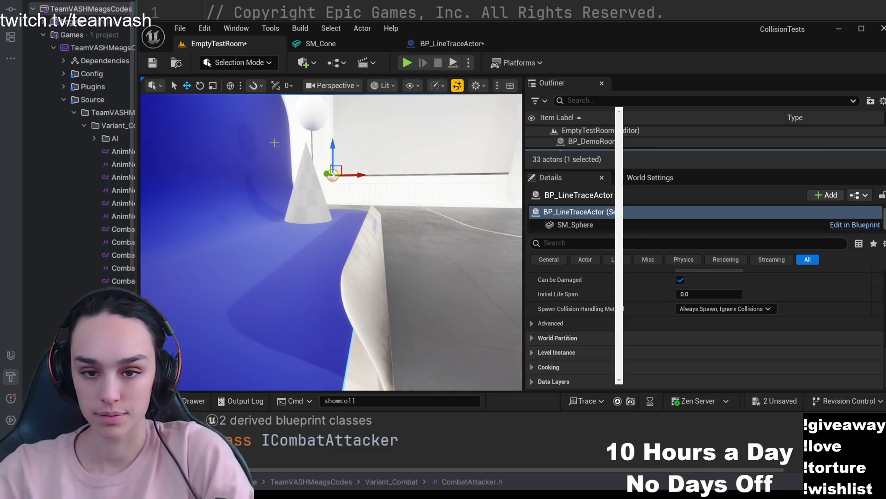
drag(283, 178, 284, 167)
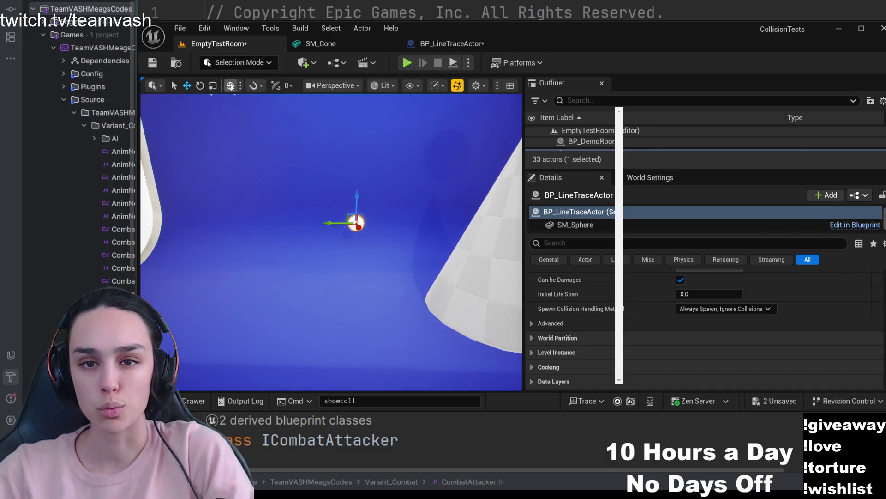
scroll(331, 243, up, 1)
drag(387, 248, 416, 208)
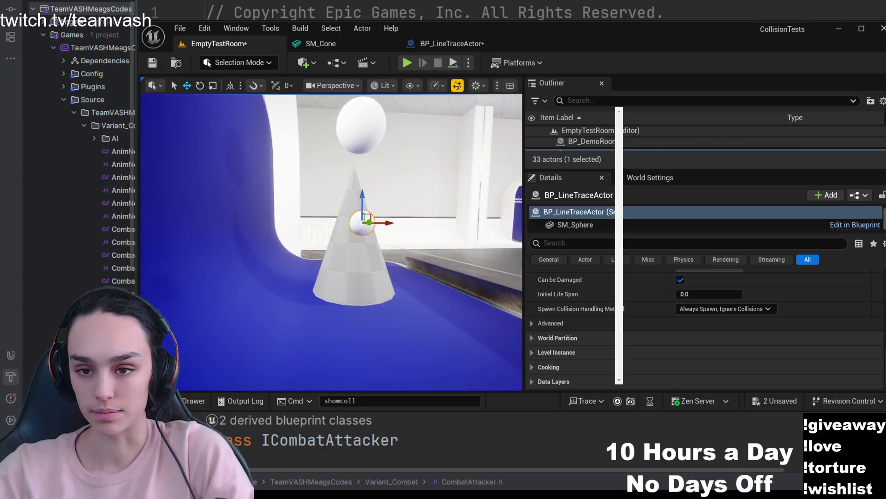
drag(415, 208, 384, 254)
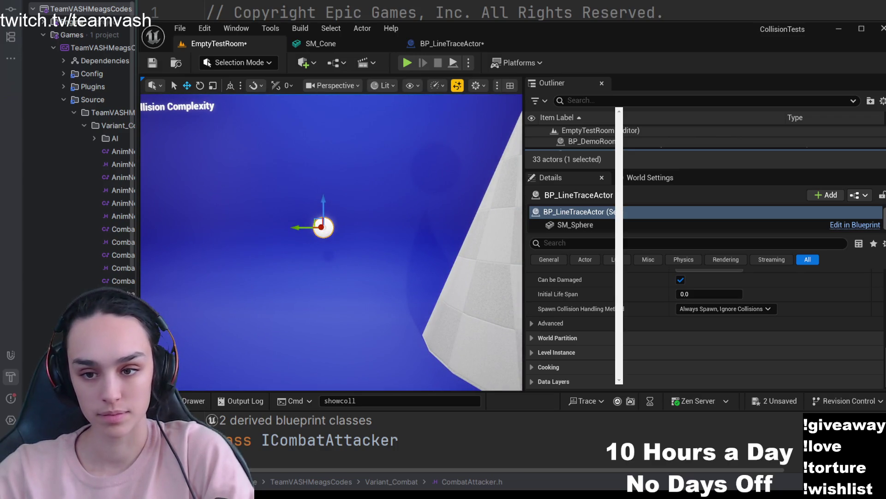
drag(331, 243, 331, 243)
drag(365, 274, 365, 273)
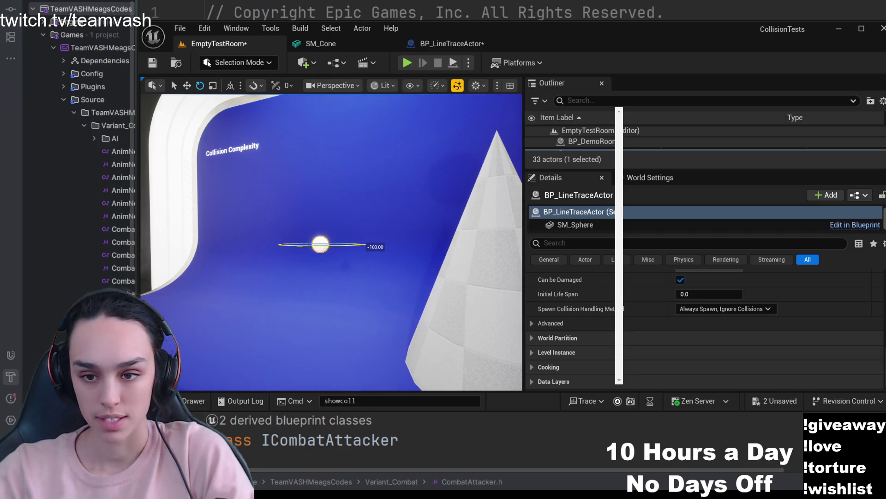
Turn the line trace actor 90 degrees toward the cone, then select the cone.
drag(346, 244, 346, 245)
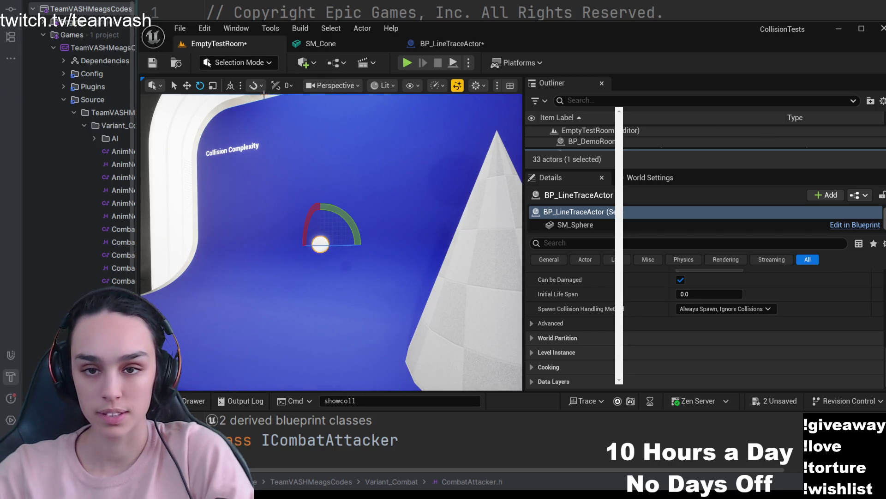
drag(264, 96, 264, 95)
drag(331, 243, 332, 242)
drag(354, 159, 353, 160)
drag(293, 241, 331, 243)
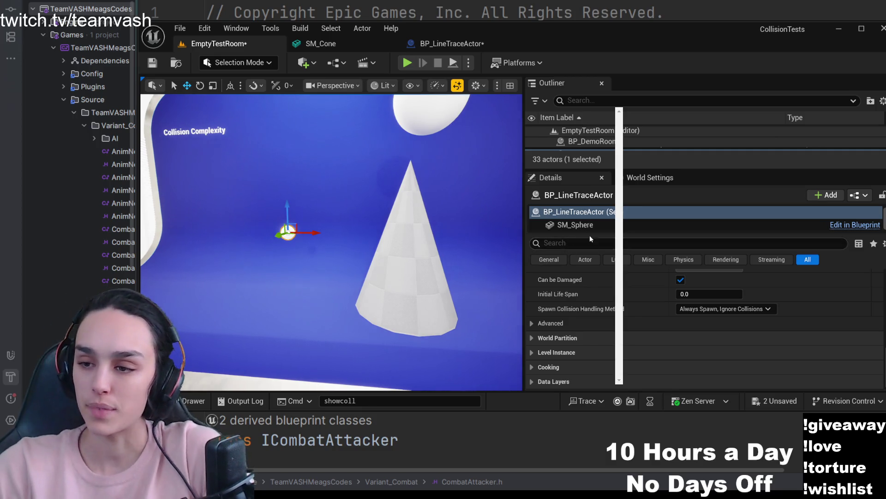
click(408, 277)
scroll(685, 329, up, 2)
scroll(669, 325, down, 2)
scroll(651, 327, down, 1)
scroll(646, 324, down, 1)
scroll(643, 321, down, 1)
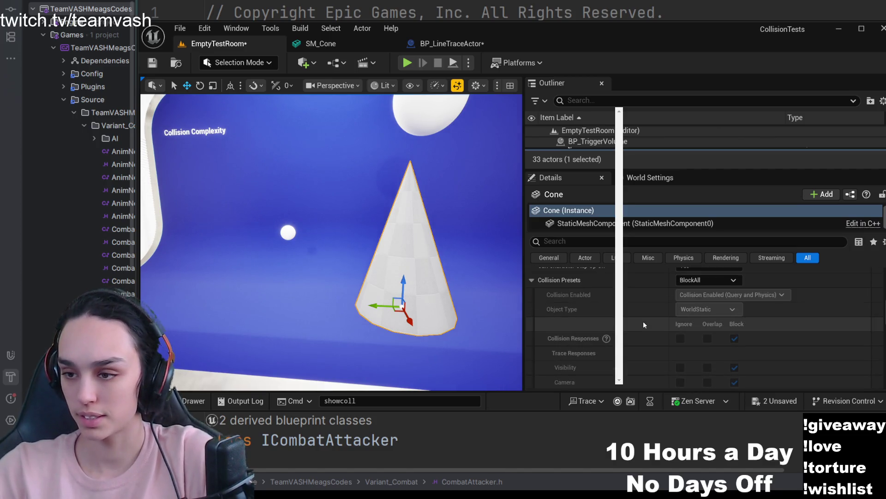
scroll(644, 324, down, 1)
scroll(643, 324, up, 2)
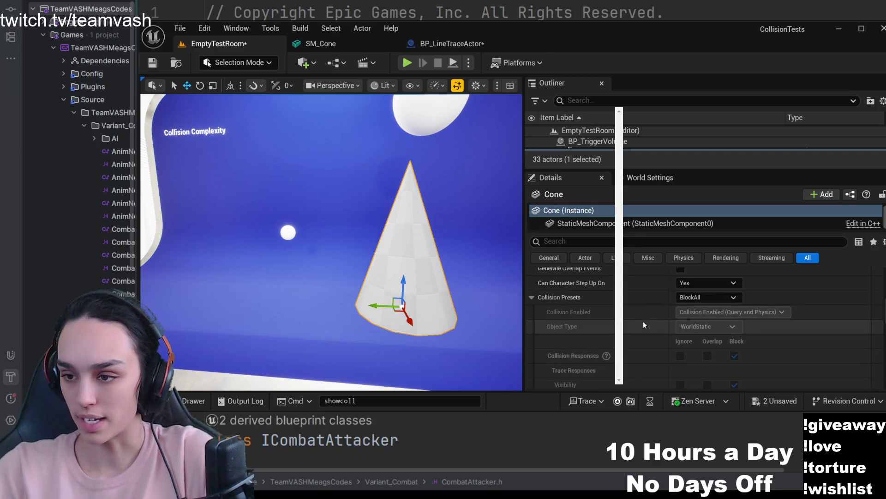
scroll(644, 324, up, 1)
scroll(643, 324, up, 1)
scroll(643, 324, up, 1)
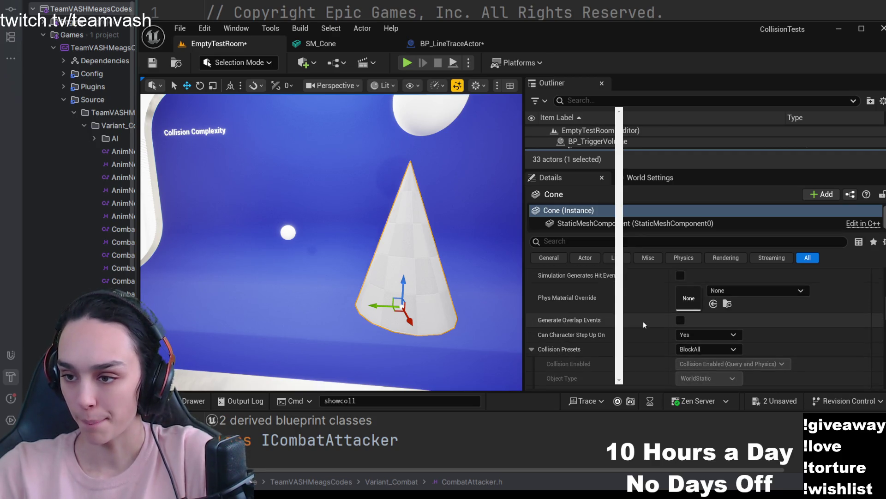
scroll(643, 325, down, 3)
scroll(643, 324, down, 1)
scroll(642, 321, down, 1)
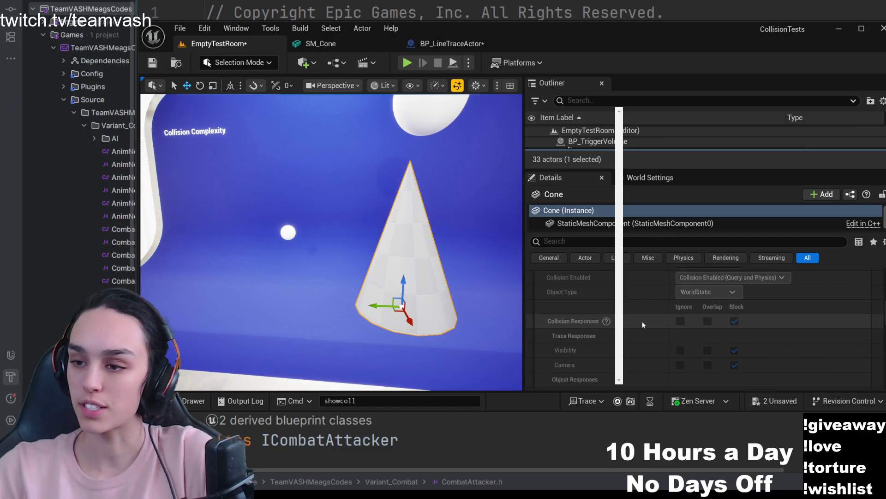
scroll(642, 321, down, 1)
Glance at the blueprint graph, enlarge the level view and start playing the level.
click(451, 43)
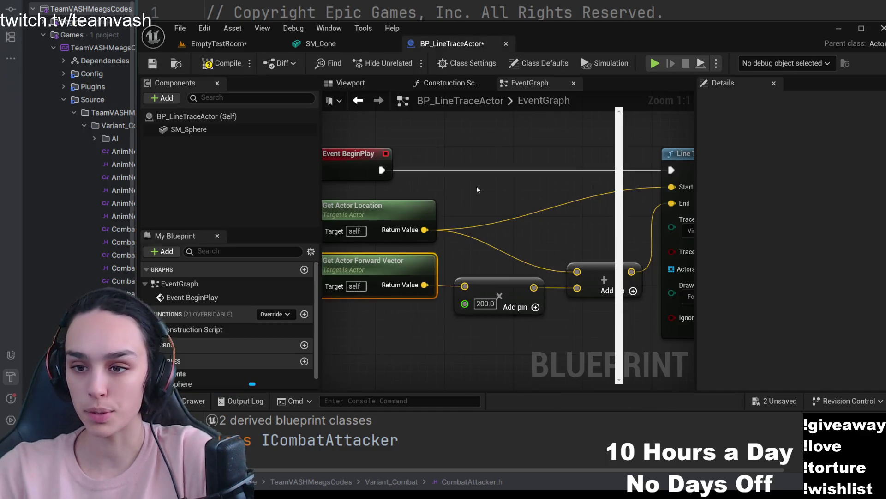
click(219, 44)
scroll(648, 324, up, 3)
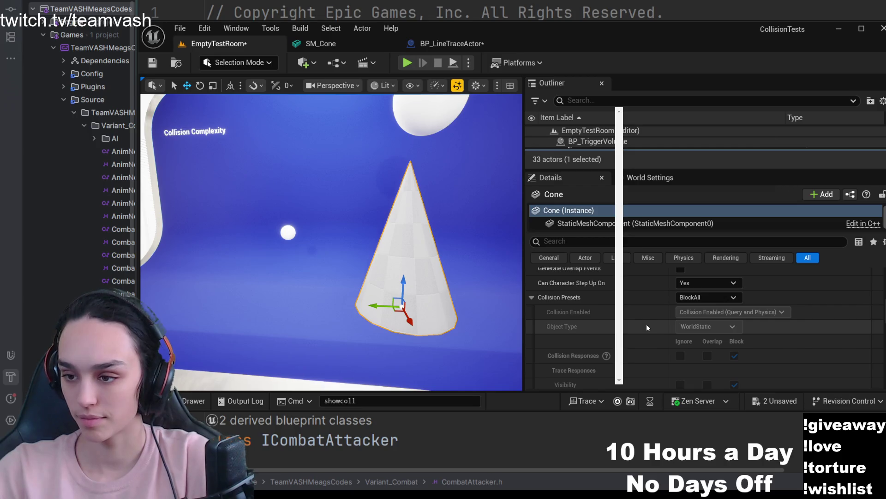
scroll(647, 327, down, 2)
scroll(646, 324, down, 1)
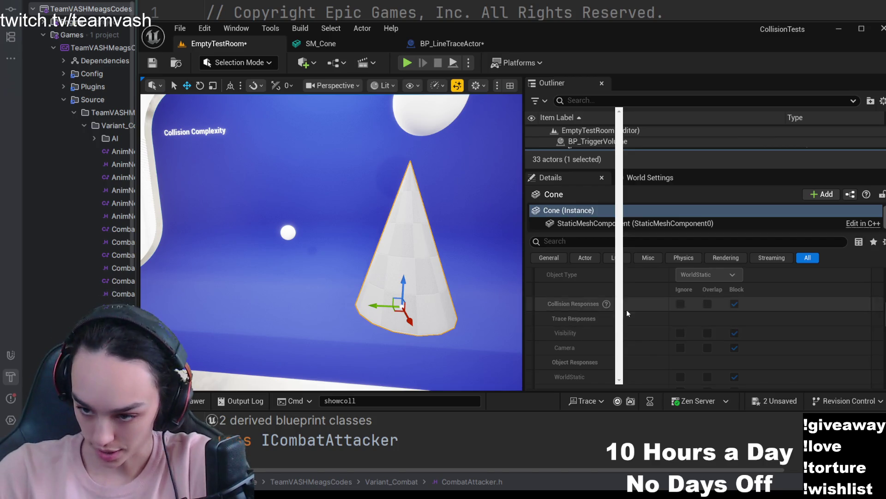
scroll(635, 306, down, 1)
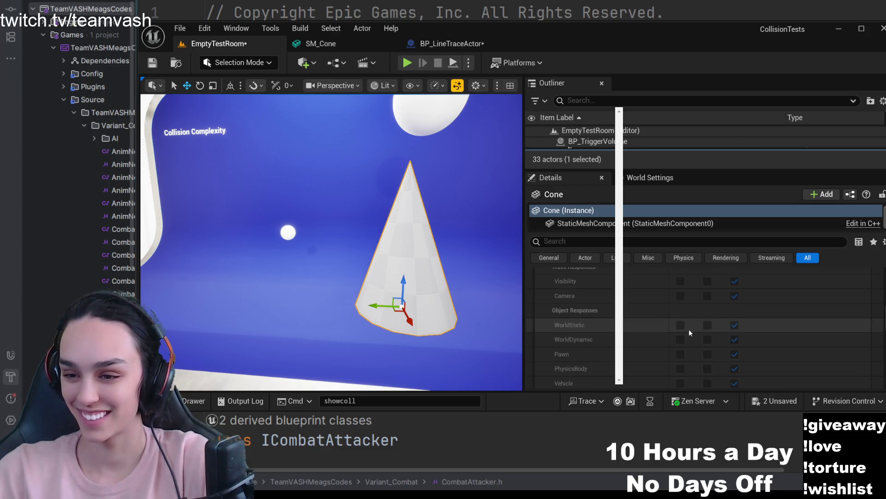
scroll(689, 329, down, 3)
scroll(672, 333, down, 2)
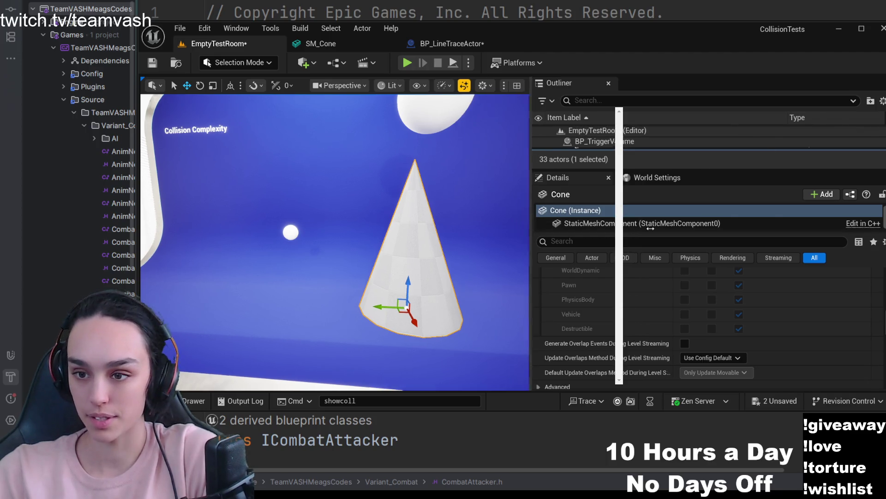
drag(524, 243, 826, 242)
scroll(482, 242, down, 5)
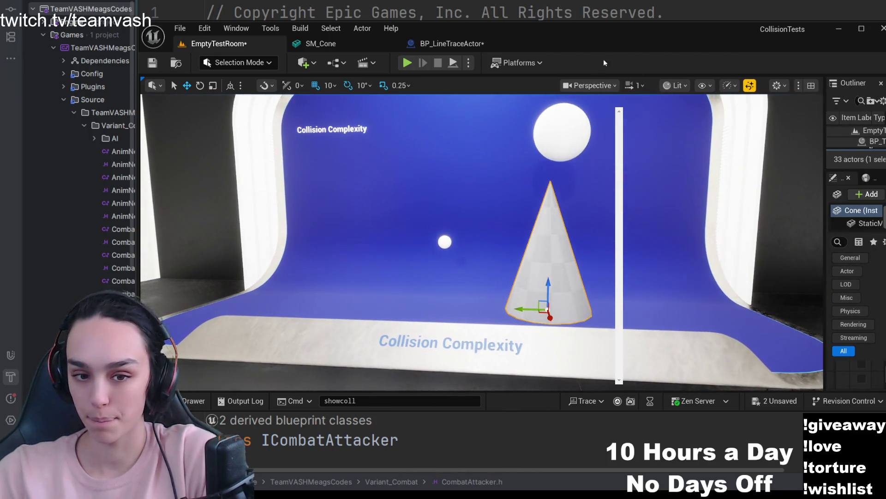
click(414, 63)
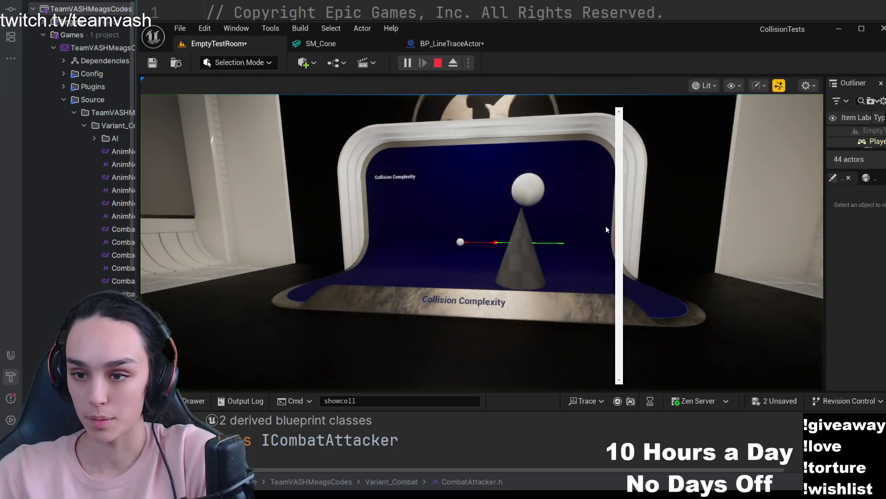
Walk around the cone to watch the trace strike it, then open the in-game console.
key(w)
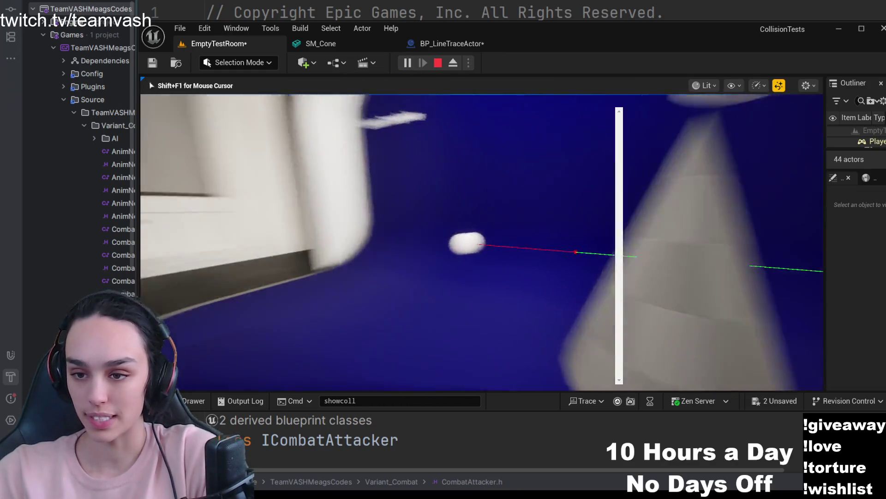
key(a)
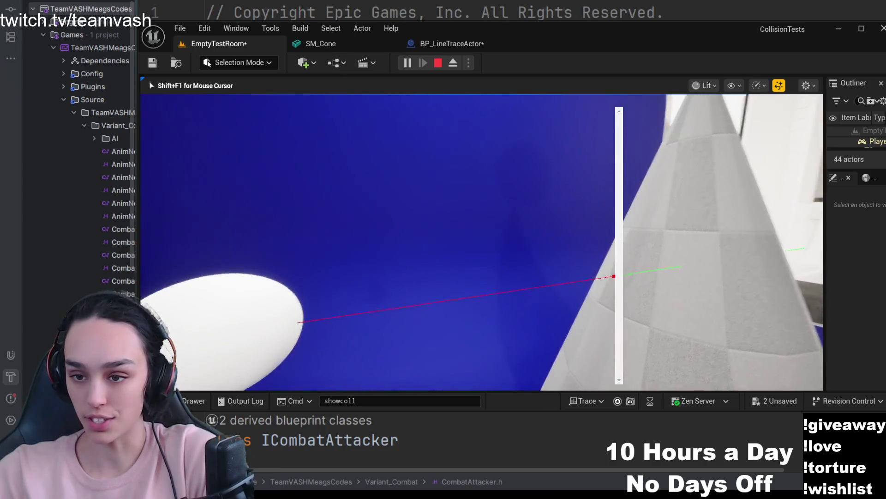
key(d)
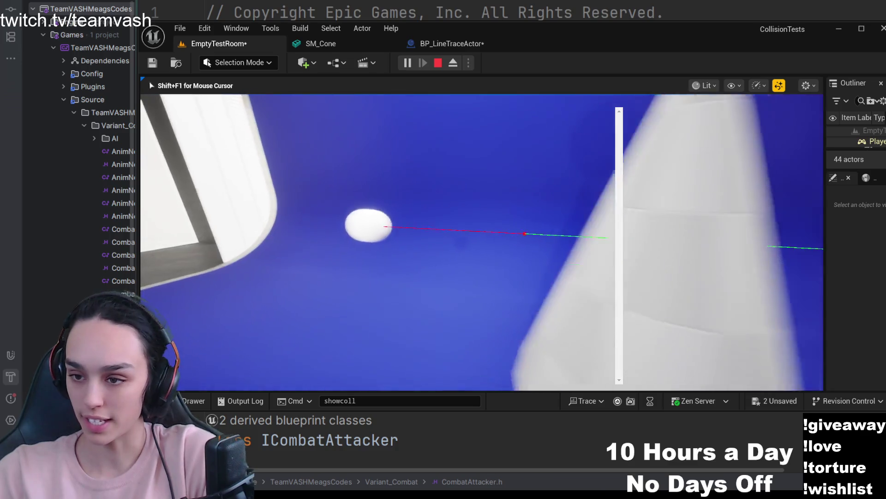
key(w)
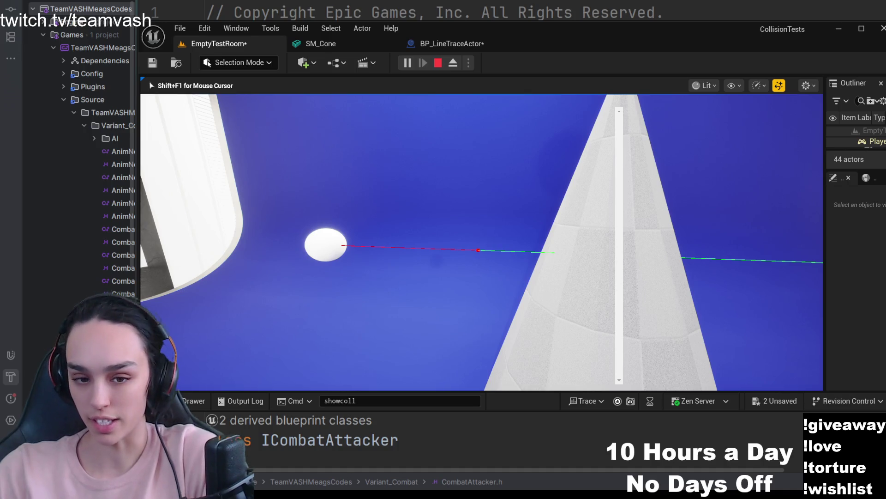
key(s)
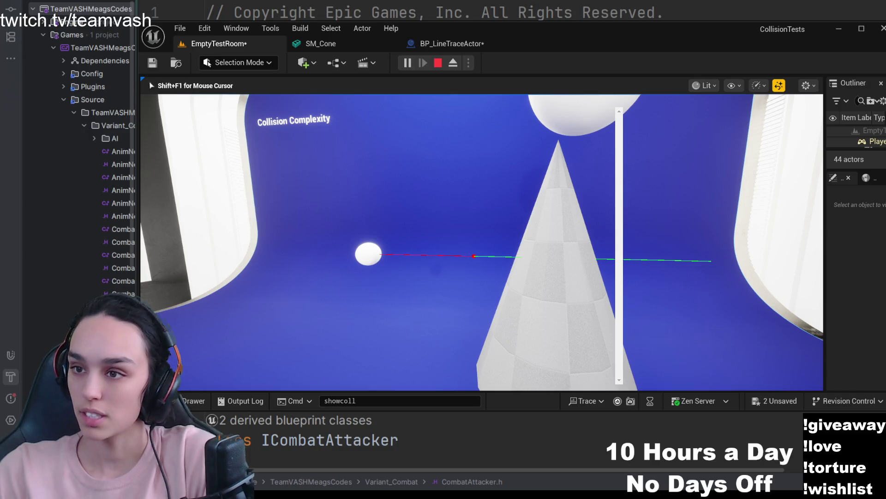
key(w)
key(grave)
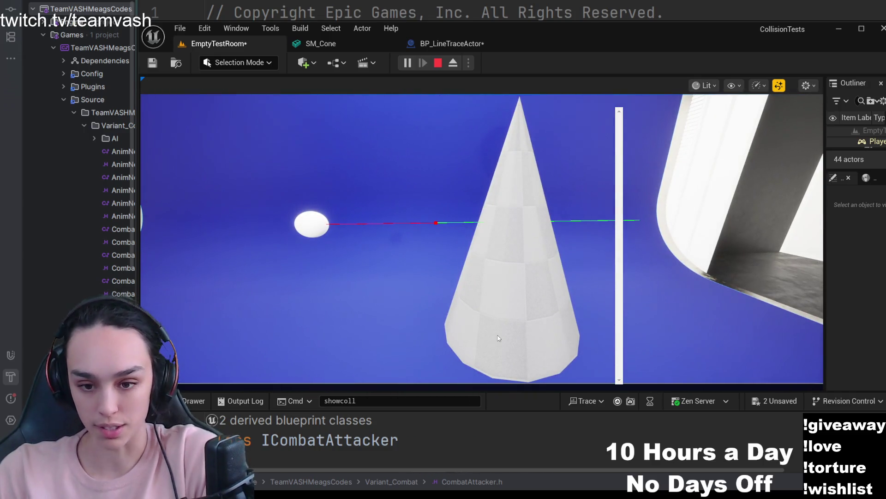
text(showcoll)
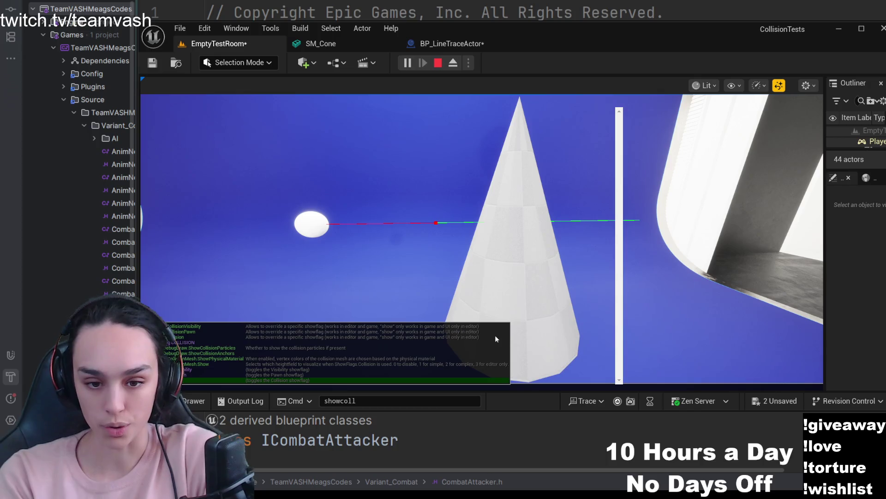
Run the showcoll command and walk around the cone to inspect where the trace stops.
key(Return)
key(s)
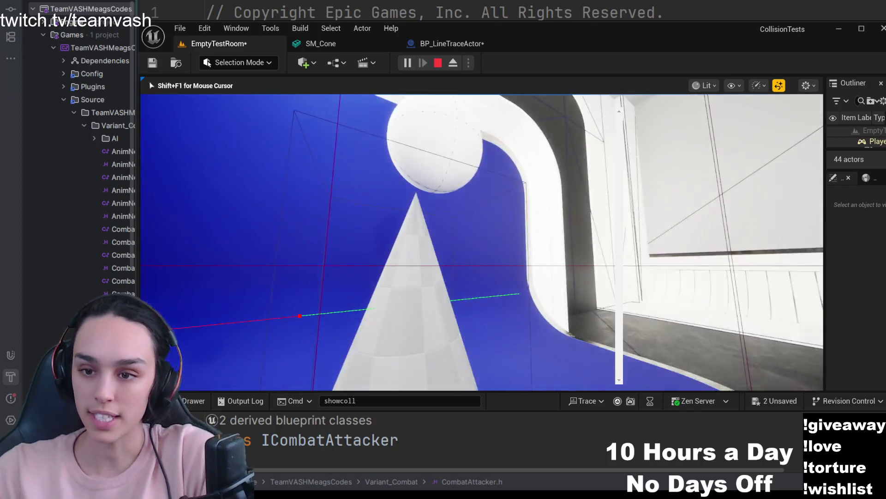
key(w)
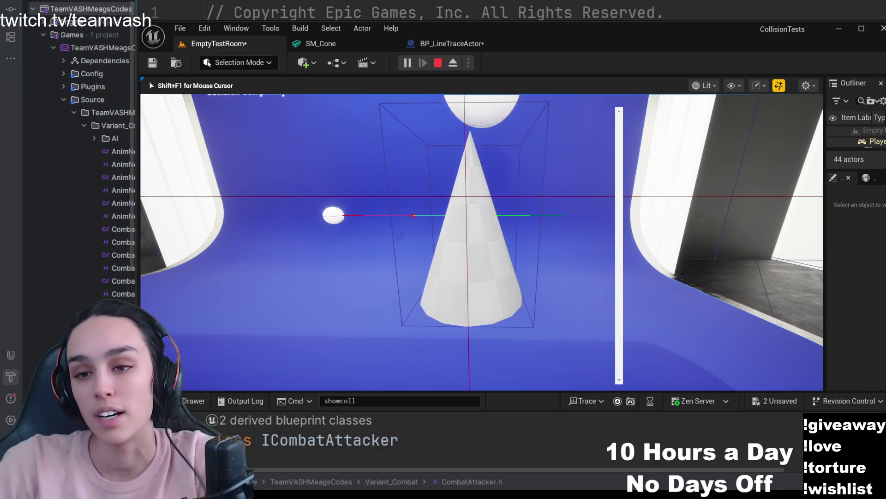
key(a)
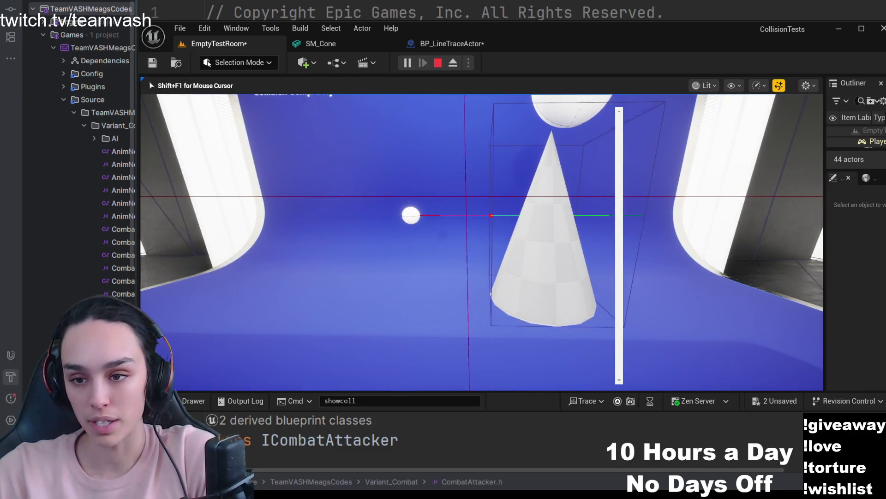
key(w)
key(s)
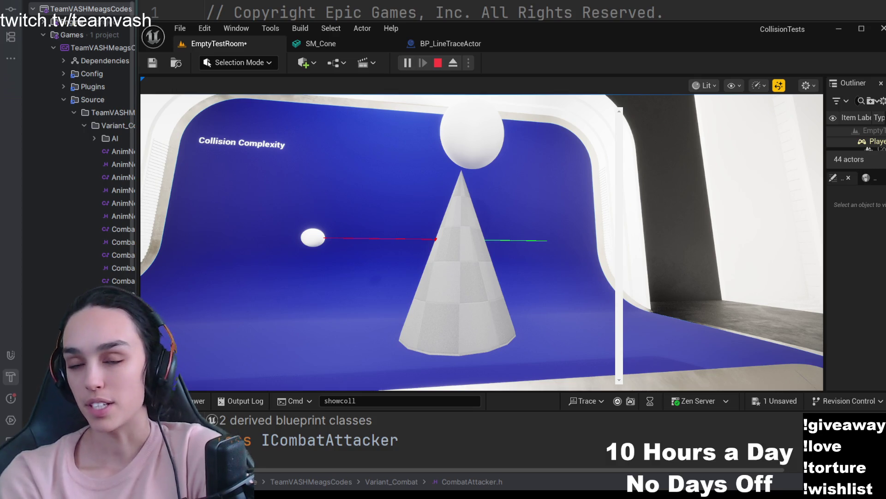
Bring up the SM_Cone static mesh asset showing its box collision and Simple And Complex complexity.
click(350, 45)
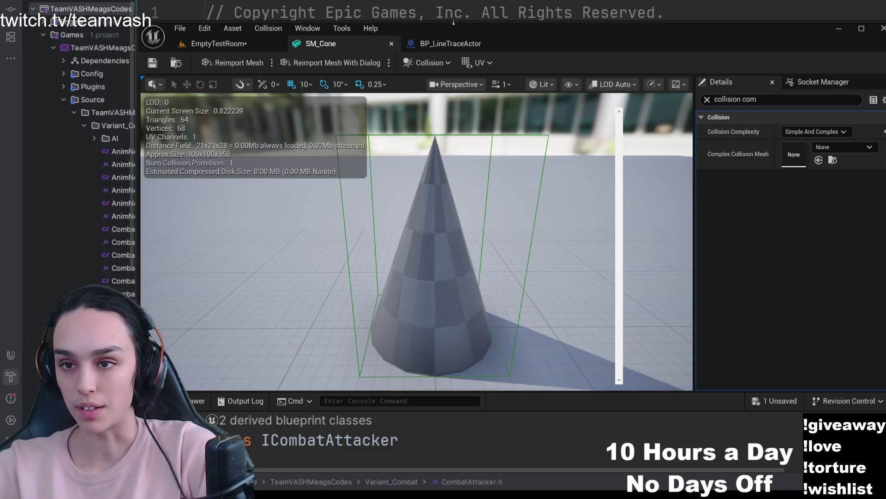
After a glance at the line trace blueprint, set SM_Cone's Collision Complexity to Project Default.
click(450, 43)
click(321, 42)
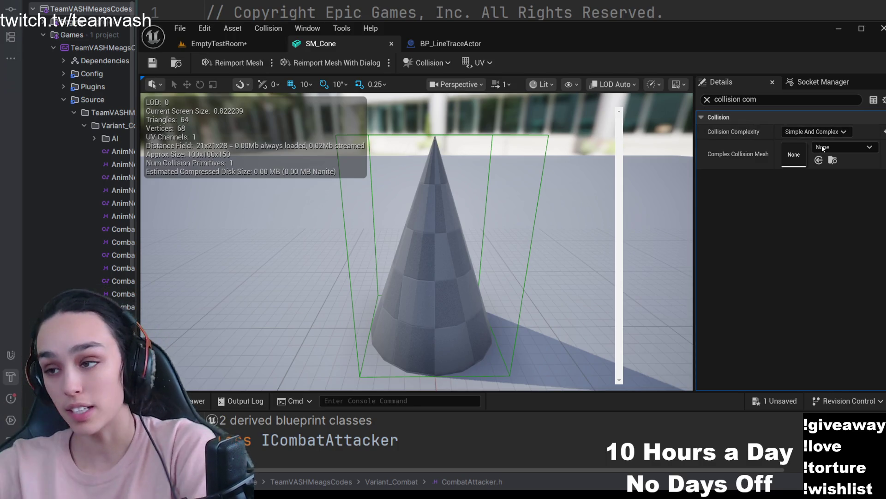
click(884, 131)
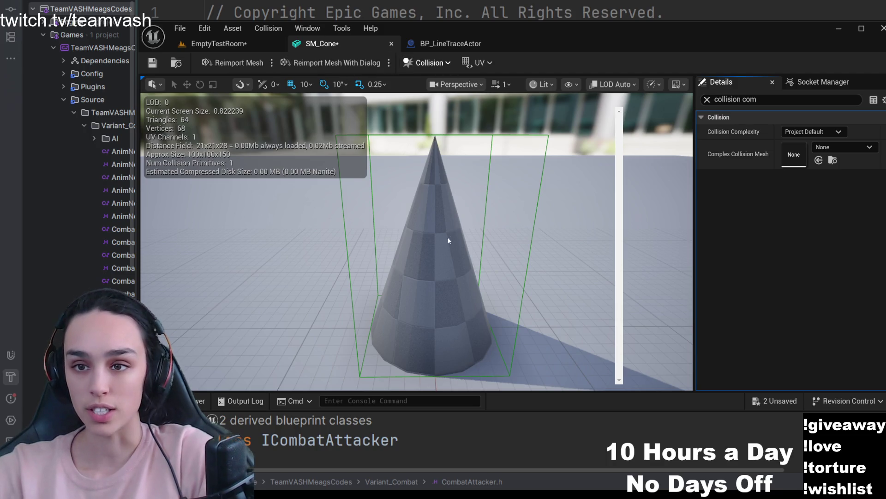
Delete the cone's box collision, then add capsule and box simplified collisions.
click(447, 204)
key(Delete)
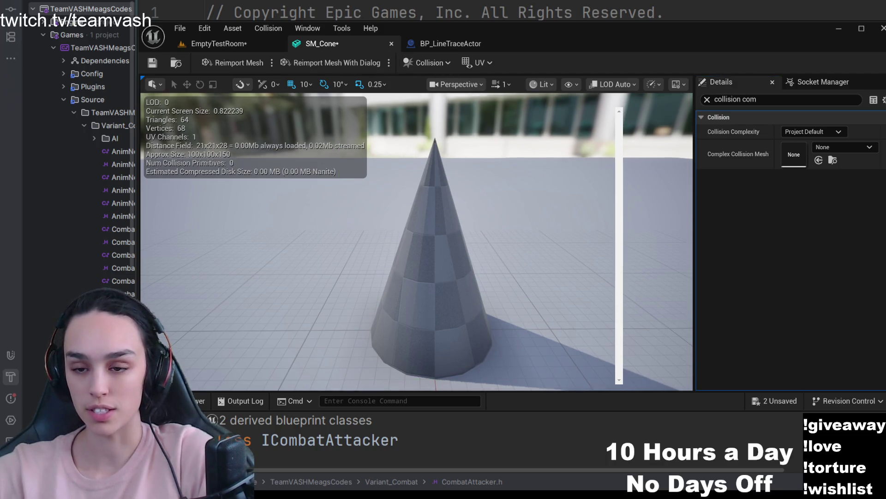
scroll(416, 243, down, 3)
scroll(416, 242, down, 2)
scroll(416, 243, up, 3)
scroll(416, 242, up, 5)
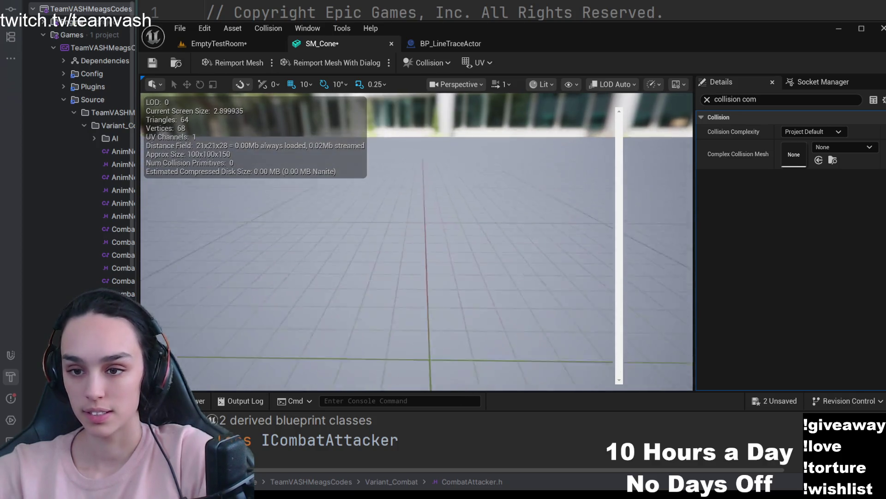
scroll(510, 243, down, 5)
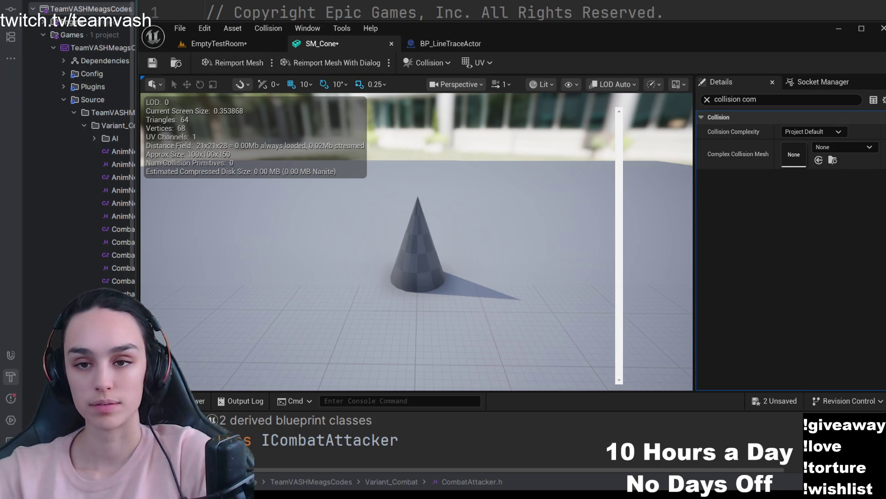
scroll(453, 141, down, 1)
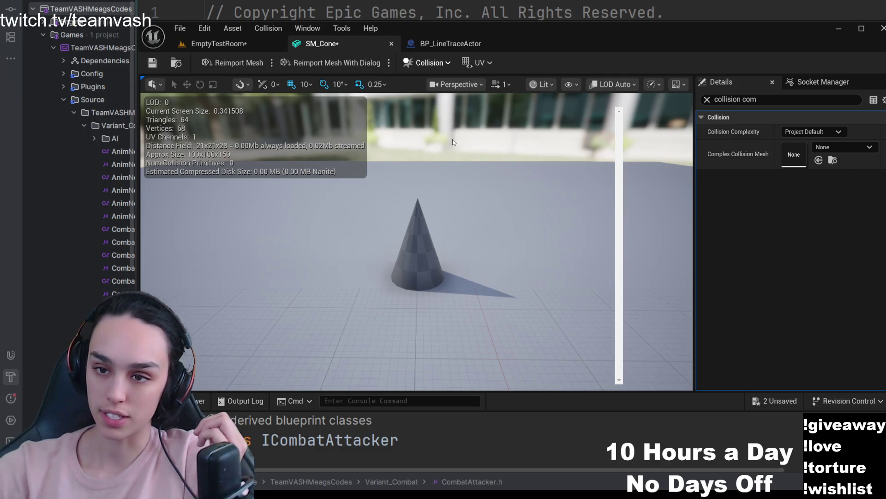
click(429, 63)
click(443, 97)
click(428, 63)
click(443, 115)
Add a sphere simplified collision, then remove all collision from SM_Cone.
click(417, 65)
click(443, 80)
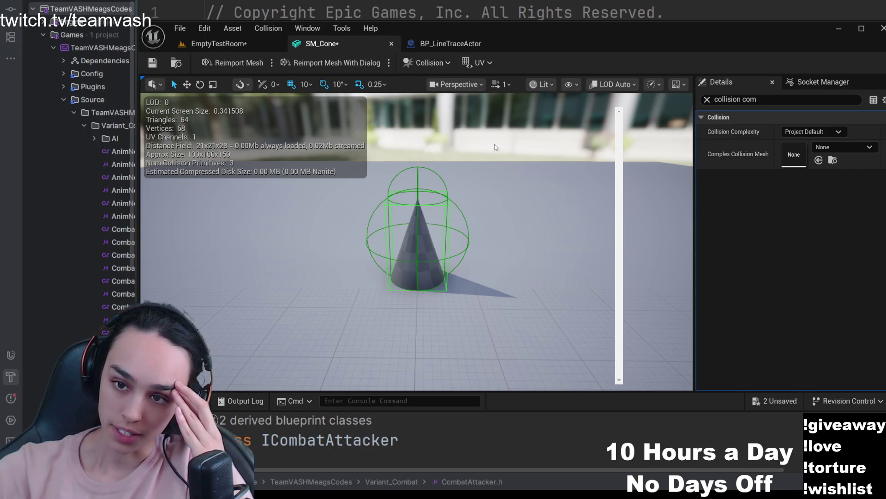
click(415, 63)
click(450, 199)
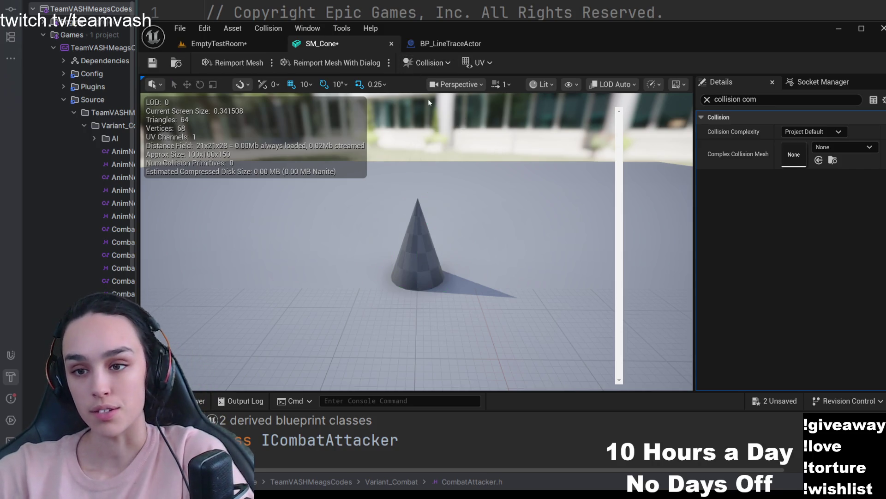
Add a simplified hull collision to the cone and duplicate it twice, stacking three hulls.
click(428, 62)
click(443, 166)
scroll(416, 242, up, 5)
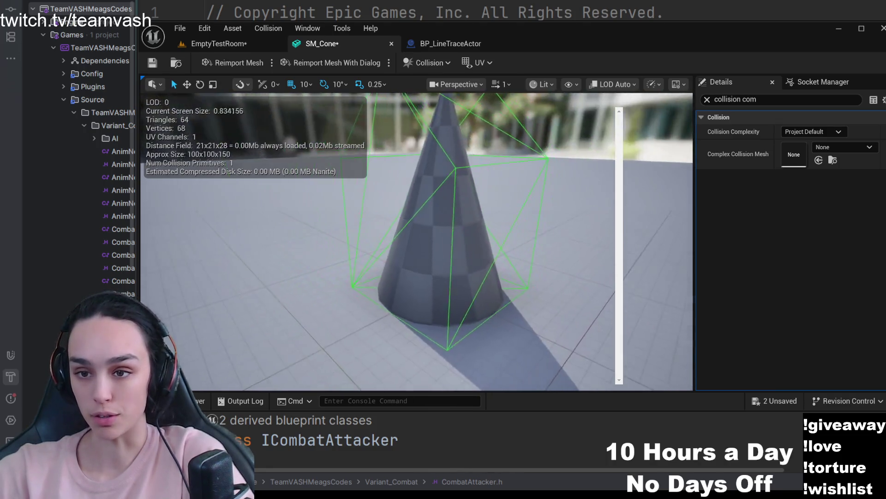
drag(443, 242, 463, 108)
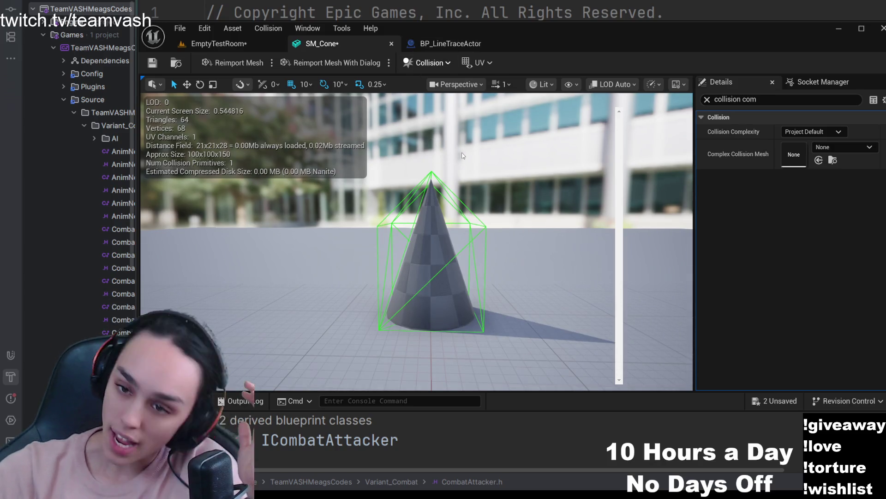
key(ctrl+d)
drag(516, 147, 484, 208)
mouse_move(416, 242)
mouse_down()
mouse_move(486, 208)
mouse_move(452, 139)
mouse_up()
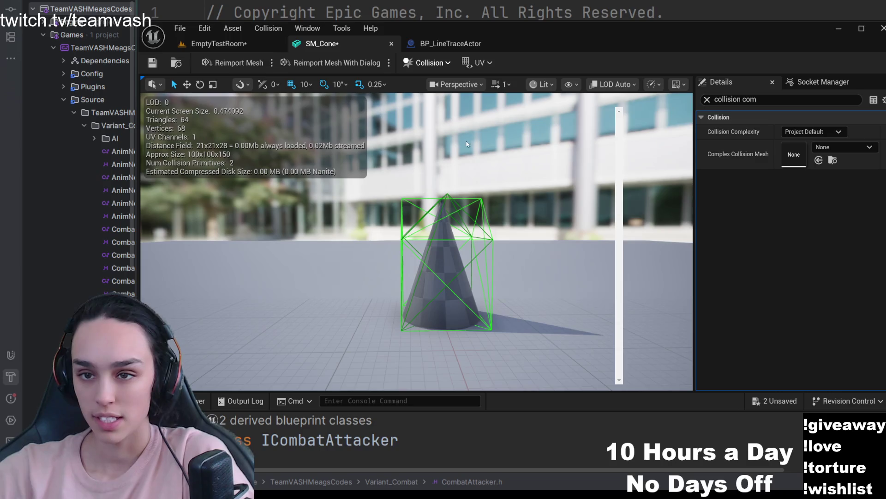
key(ctrl+d)
drag(475, 171, 474, 138)
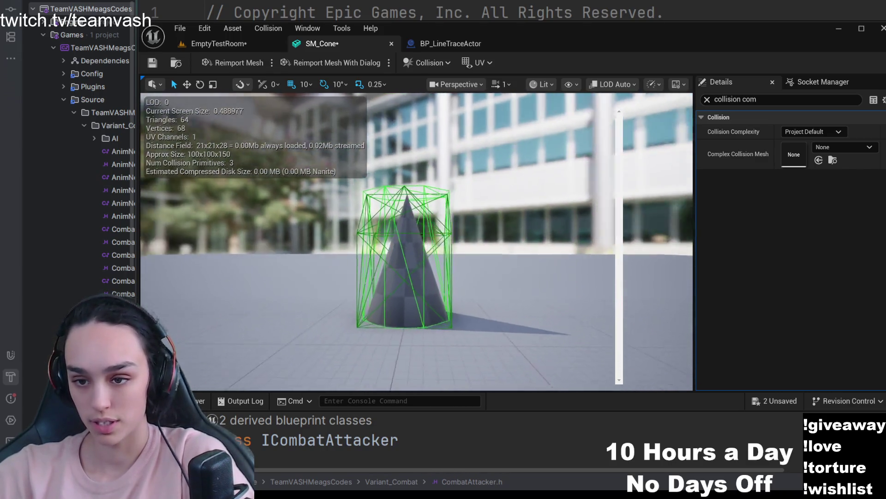
drag(474, 139, 474, 180)
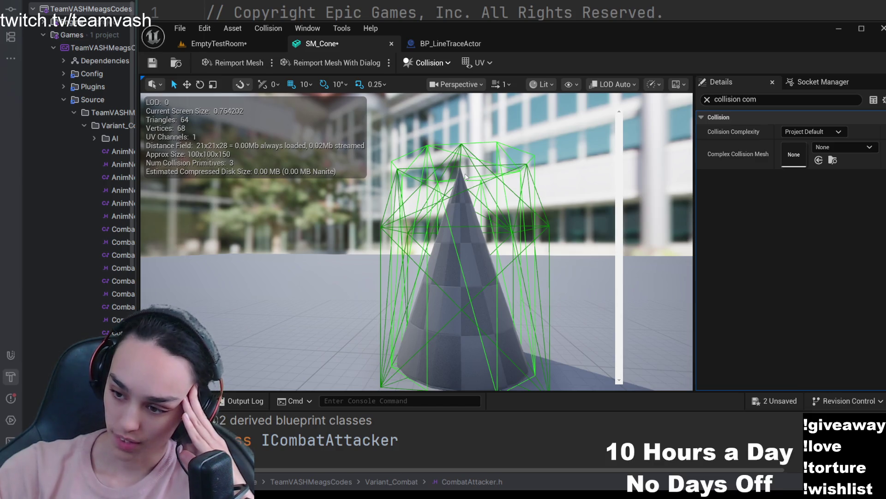
drag(552, 189, 512, 66)
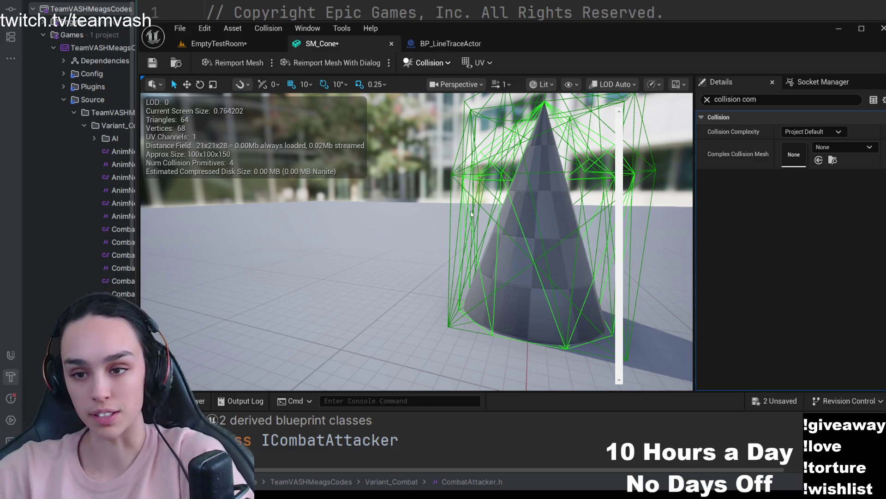
Undo the hulls and toggle a single hull on and off, ending with none.
key(ctrl+z)
key(ctrl+y)
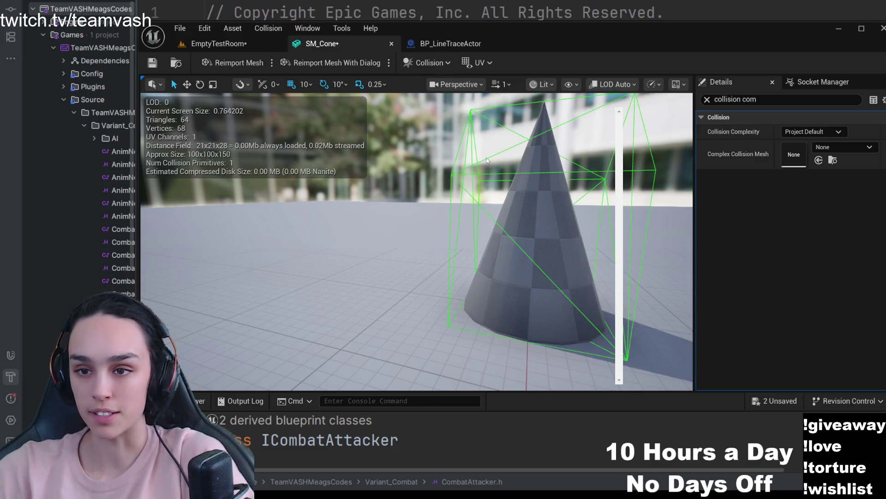
key(ctrl+z)
key(ctrl+y)
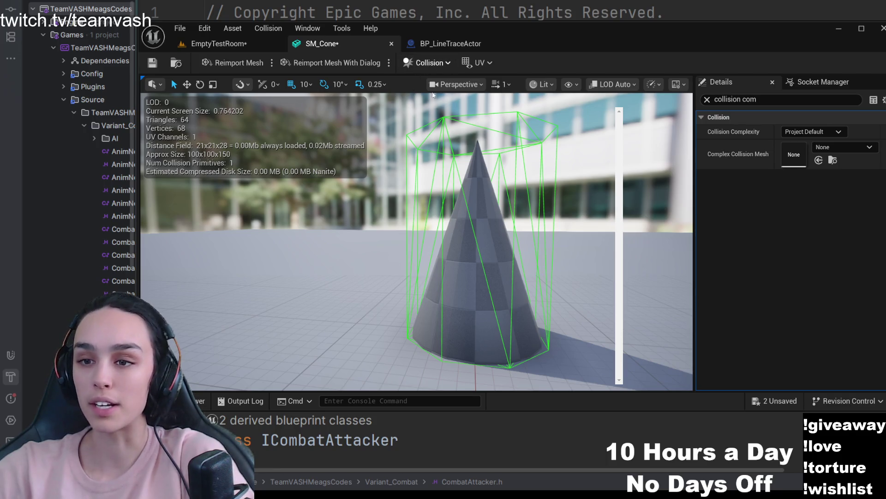
key(ctrl+z)
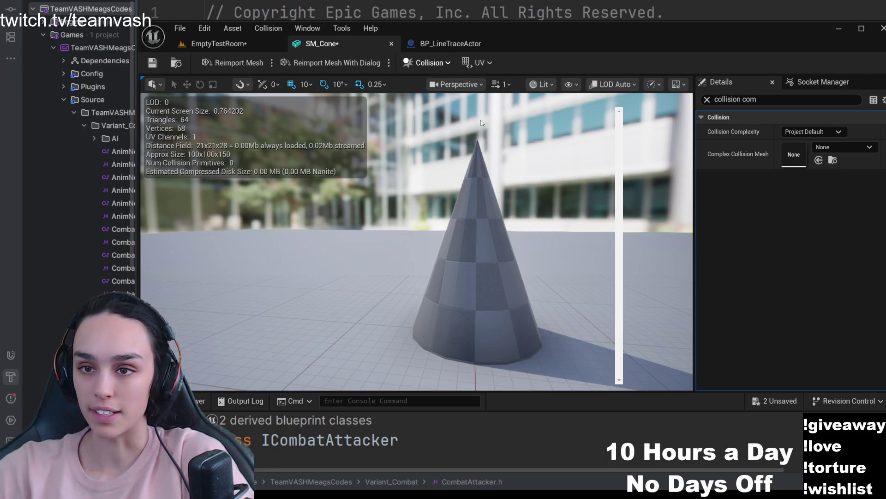
Redo and undo the cone's collision hull to compare, leaving the single hull in place.
key(ctrl+y)
mouse_move(478, 173)
mouse_down()
mouse_move(457, 159)
mouse_move(511, 135)
mouse_up()
key(ctrl+z)
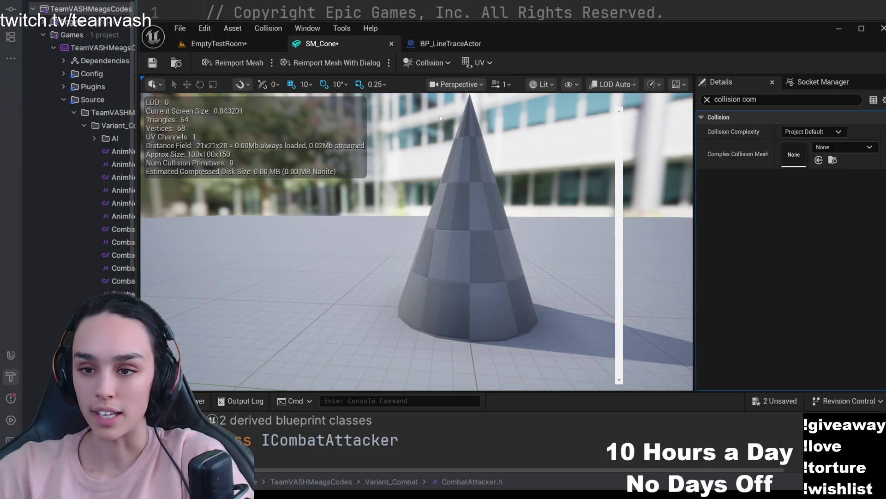
key(ctrl+y)
mouse_move(483, 187)
mouse_down()
mouse_move(458, 184)
mouse_move(451, 138)
mouse_up()
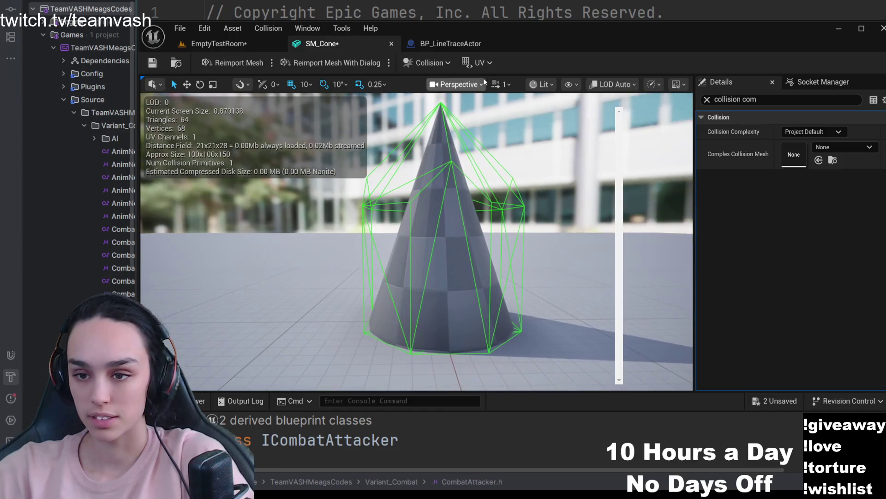
Undo once more so SM_Cone has zero collision primitives.
key(ctrl+z)
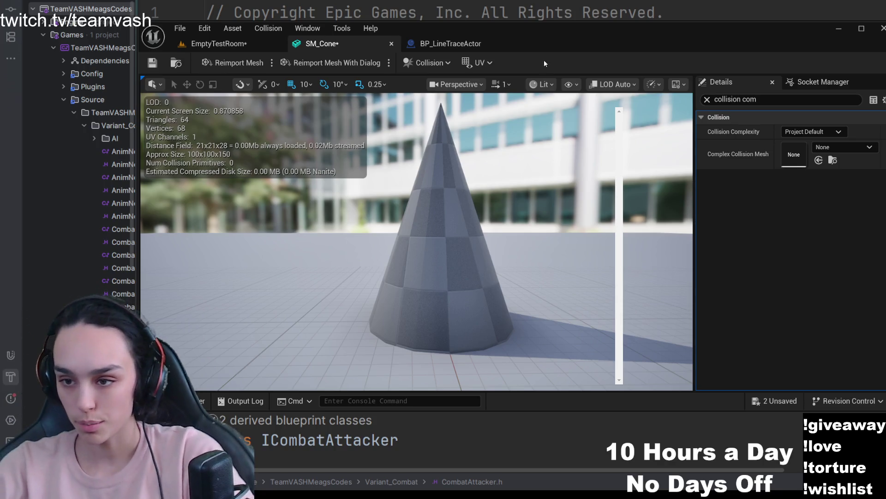
Clear the Details search, filter for 'convex', then clear it to show all properties.
click(706, 100)
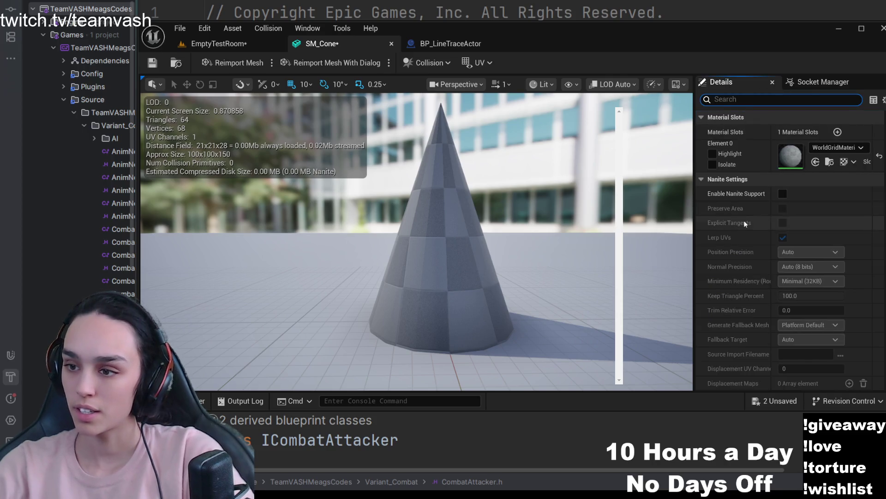
scroll(743, 221, down, 3)
scroll(741, 221, down, 3)
scroll(738, 222, down, 5)
scroll(735, 216, down, 5)
scroll(728, 214, down, 3)
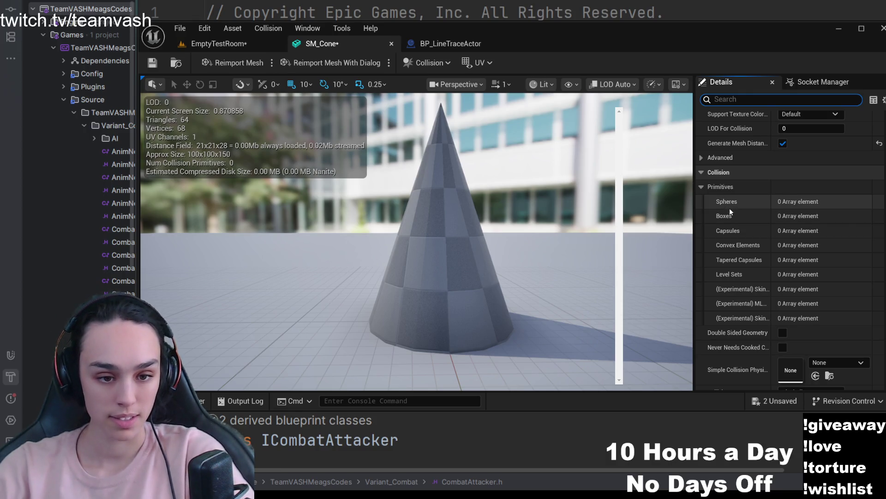
scroll(727, 215, down, 3)
scroll(726, 219, down, 3)
scroll(726, 218, down, 3)
scroll(724, 218, down, 3)
scroll(724, 218, down, 2)
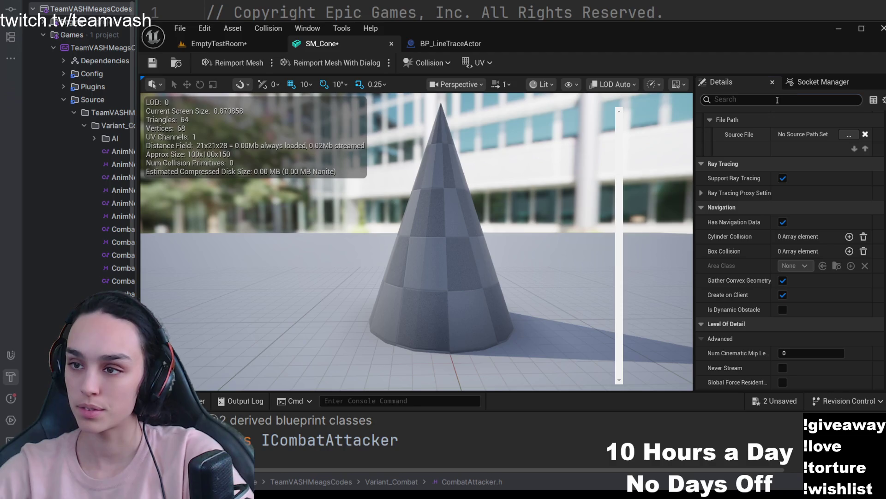
text(convex)
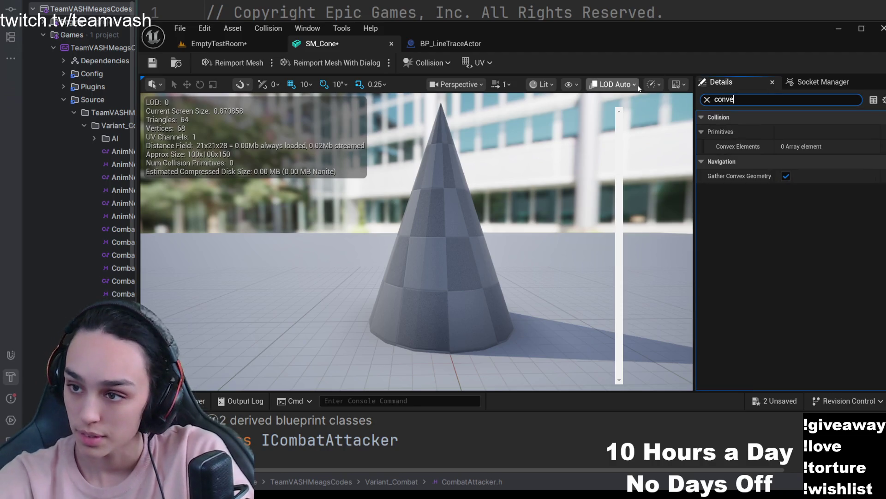
click(698, 131)
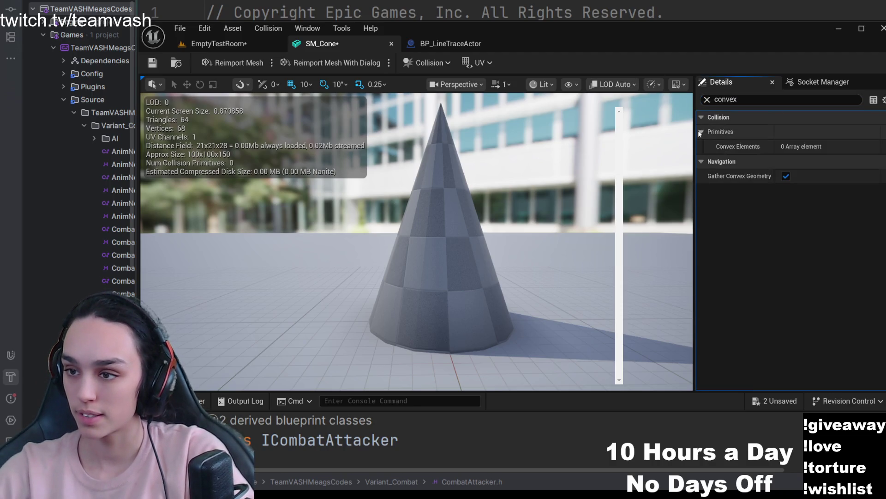
click(708, 100)
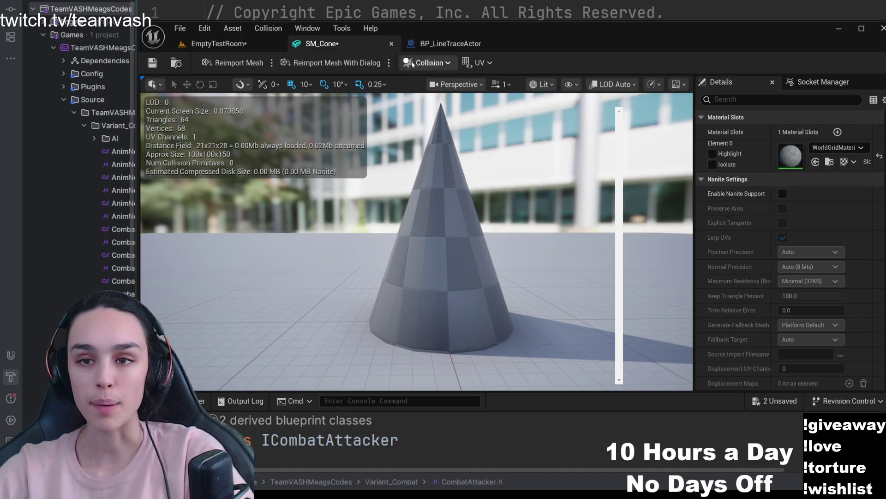
Bring up the Convex Decomposition settings (hull count 4, 16 max hull verts, precision 100000).
click(427, 63)
click(443, 280)
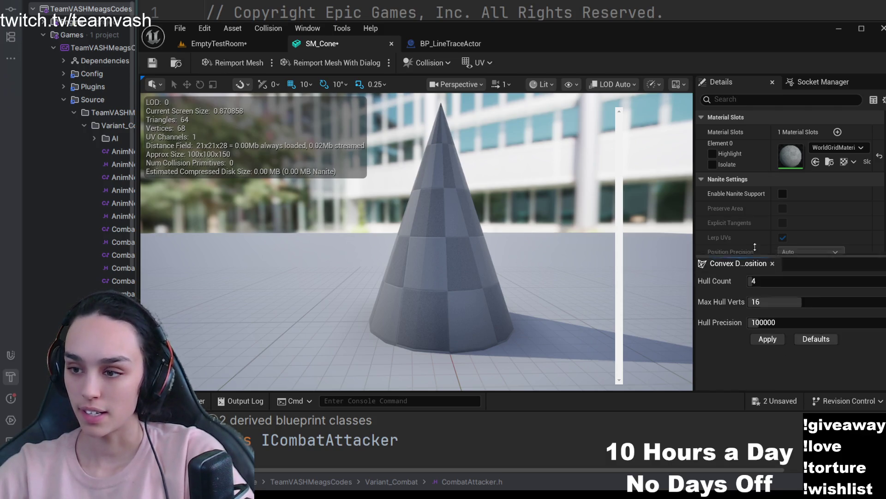
Apply convex decomposition collision to the cone with Max Hull Verts 8 and save SM_Cone.
drag(758, 298, 758, 226)
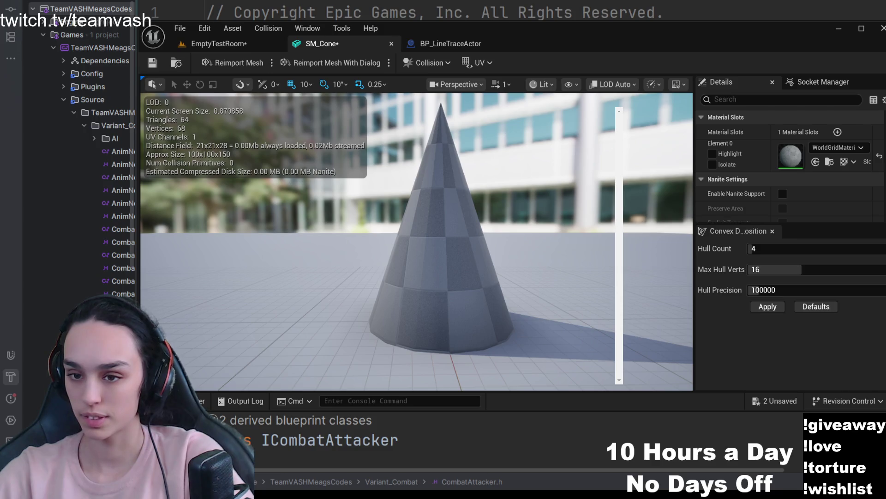
click(767, 307)
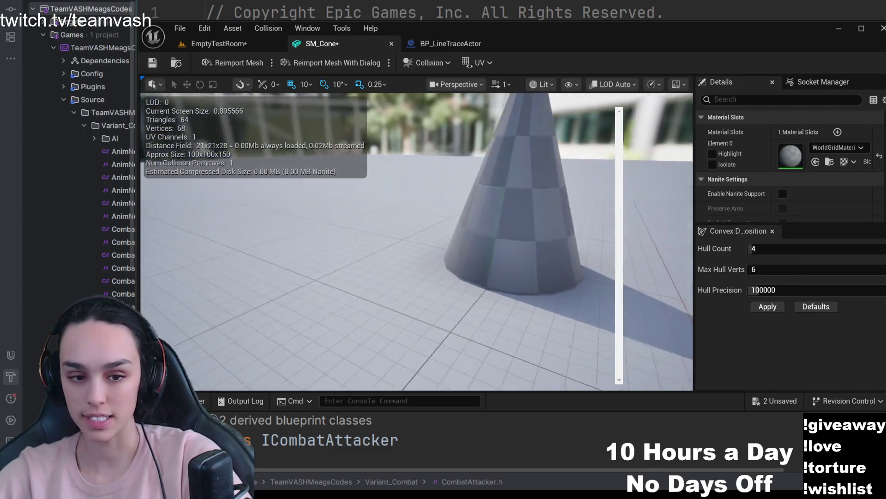
click(788, 269)
text(68)
key(Return)
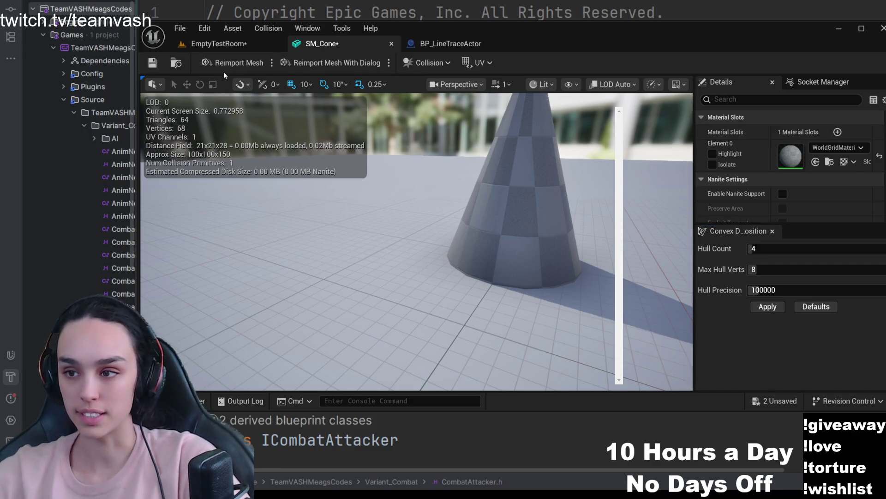
click(152, 63)
Play EmptyTestRoom briefly to test collisions, stop it, and return to the SM_Cone mesh editor.
click(206, 41)
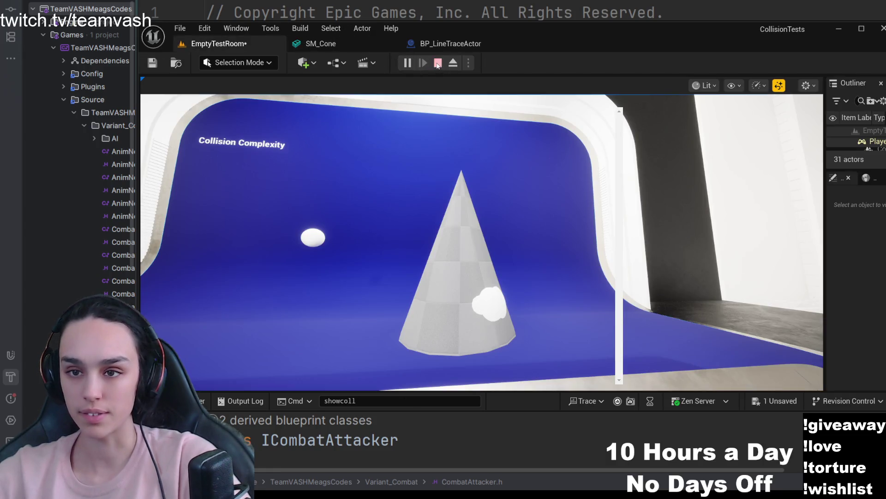
click(437, 64)
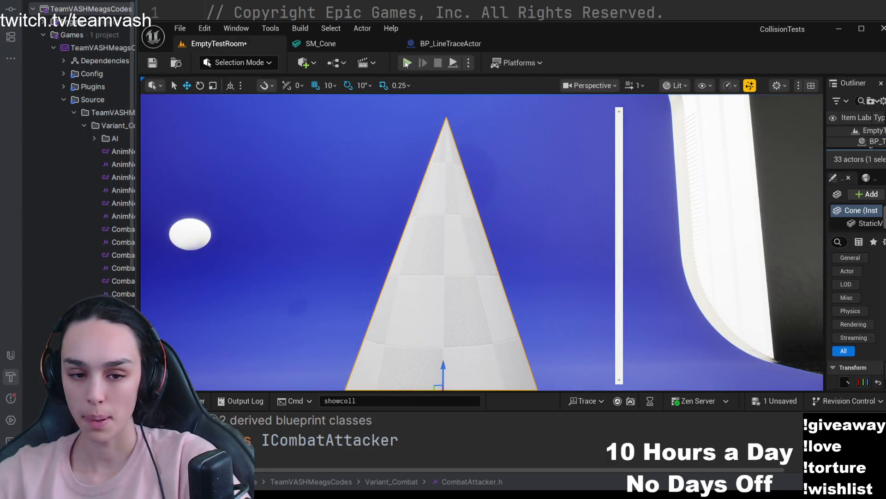
key(alt+p)
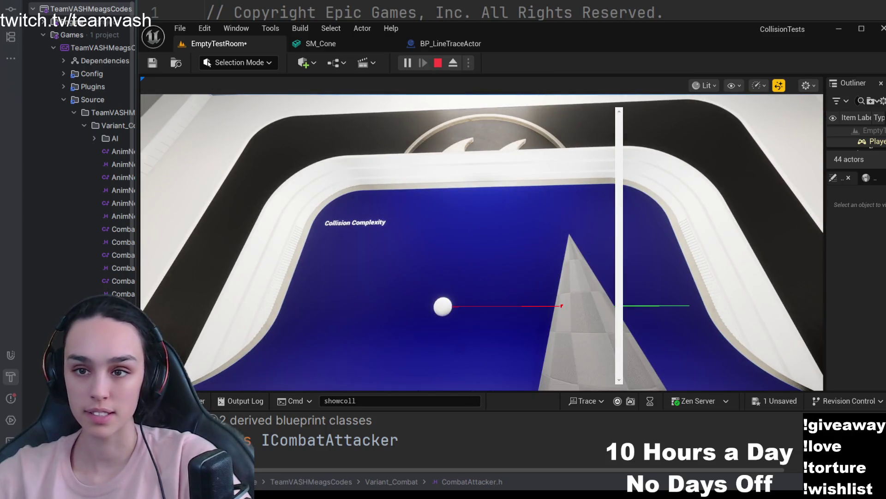
click(438, 63)
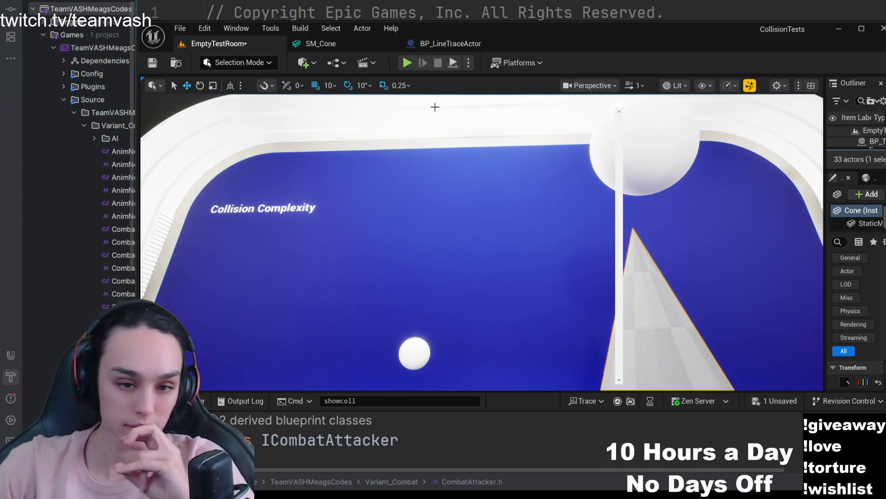
mouse_move(321, 43)
click(358, 47)
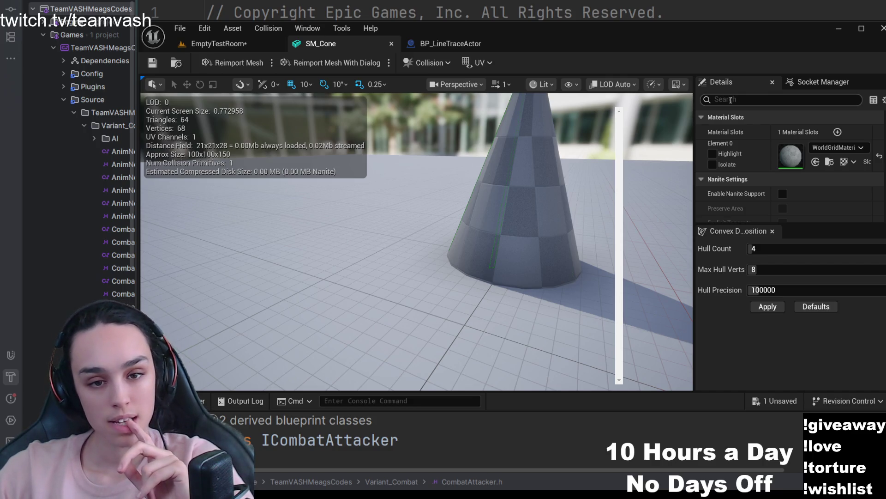
Filter the SM_Cone details with 'collision compl' to show its complexity settings.
click(731, 99)
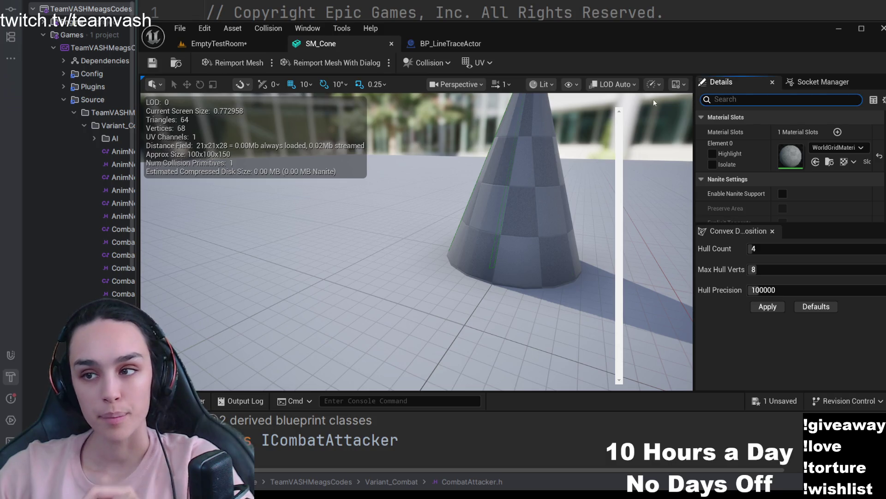
text(collision)
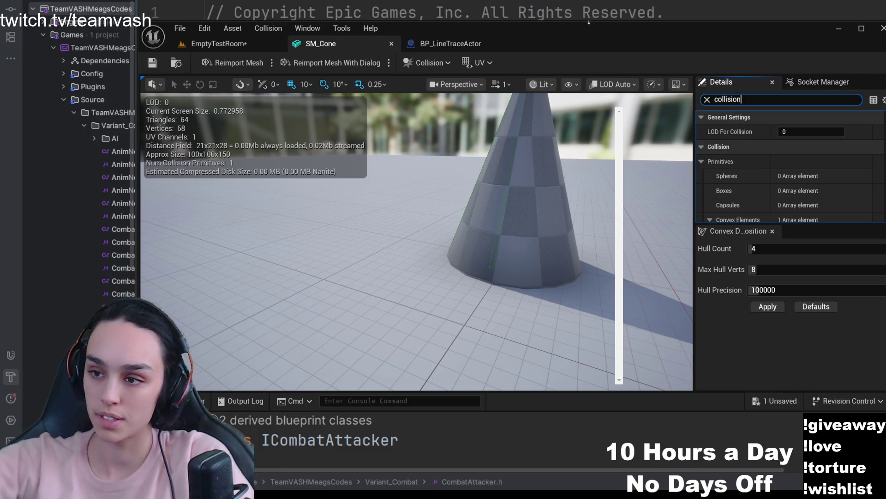
text( comp)
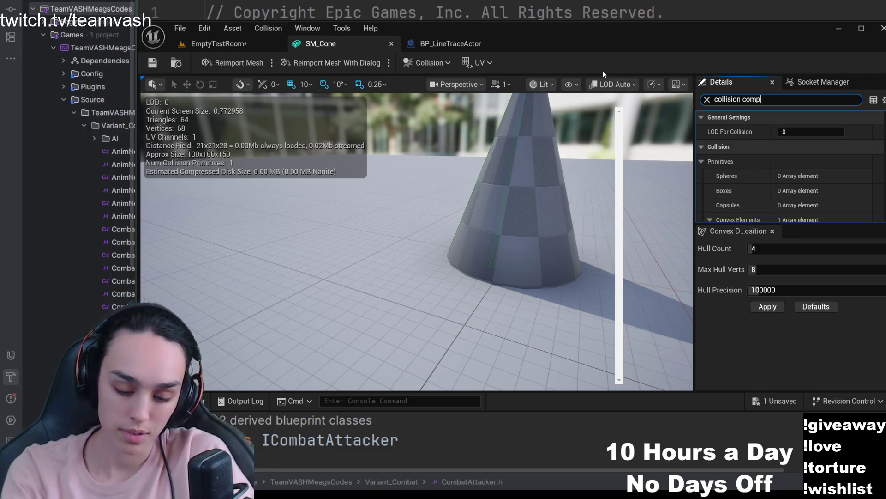
text(l)
key(Return)
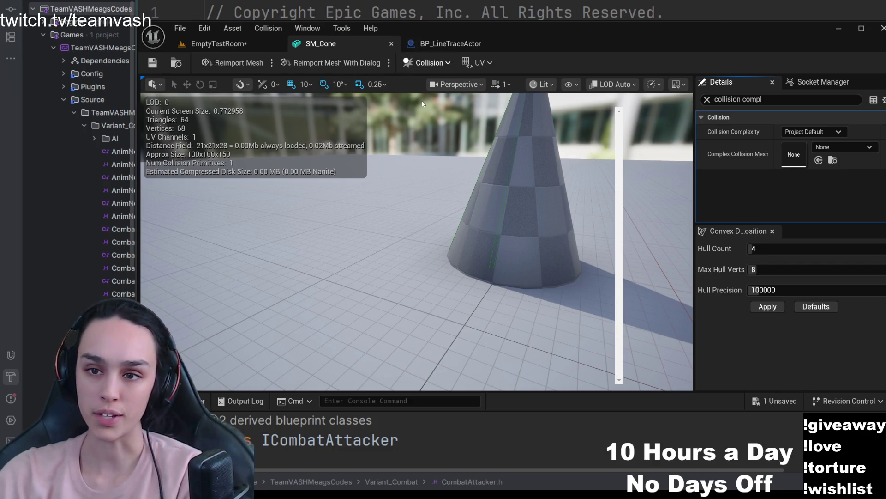
Add a sphere collision around the cone, then undo it, leaving one primitive.
click(431, 64)
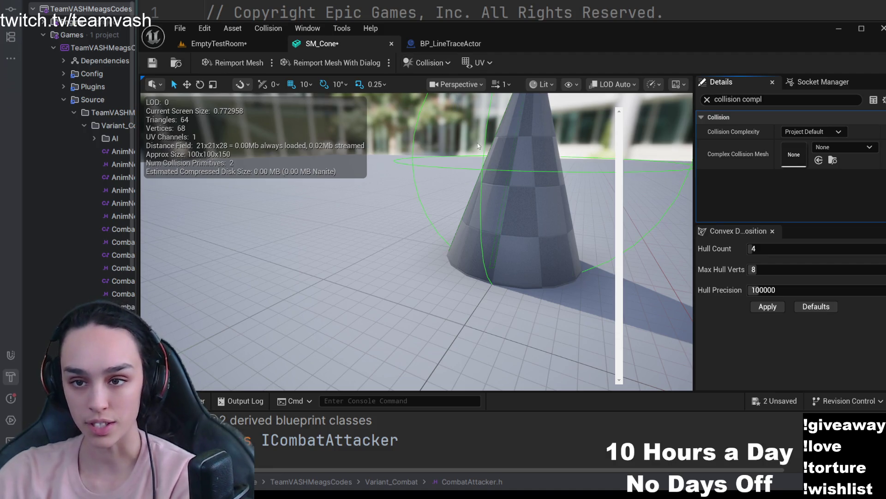
click(515, 208)
key(ctrl+z)
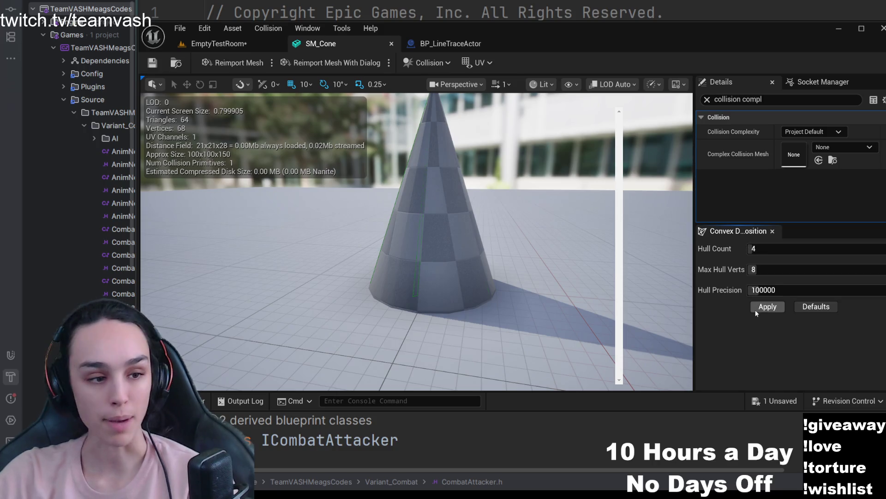
Fly the preview toward the cone, then bring up the BP_LineTraceActor event graph.
mouse_move(603, 291)
mouse_down()
mouse_move(603, 208)
mouse_move(603, 264)
mouse_move(491, 255)
mouse_up()
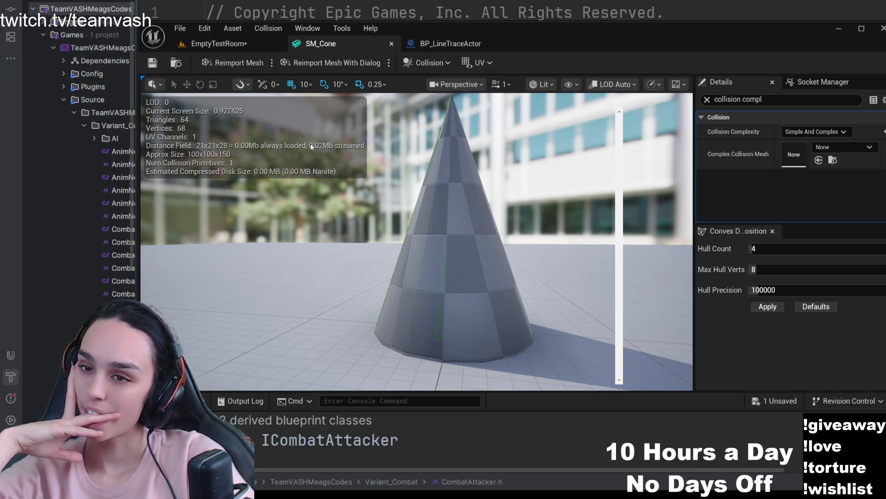
click(450, 43)
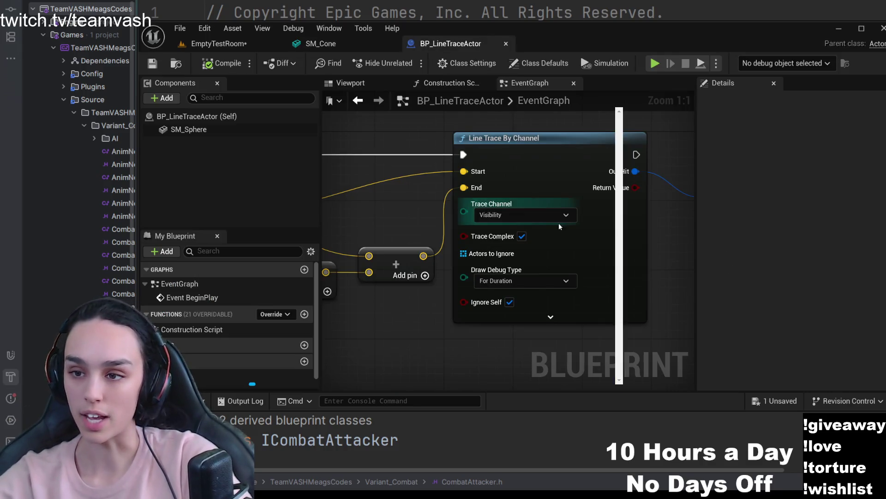
Disable Trace Complex on Line Trace By Channel, save, and frame the cone in EmptyTestRoom.
click(522, 237)
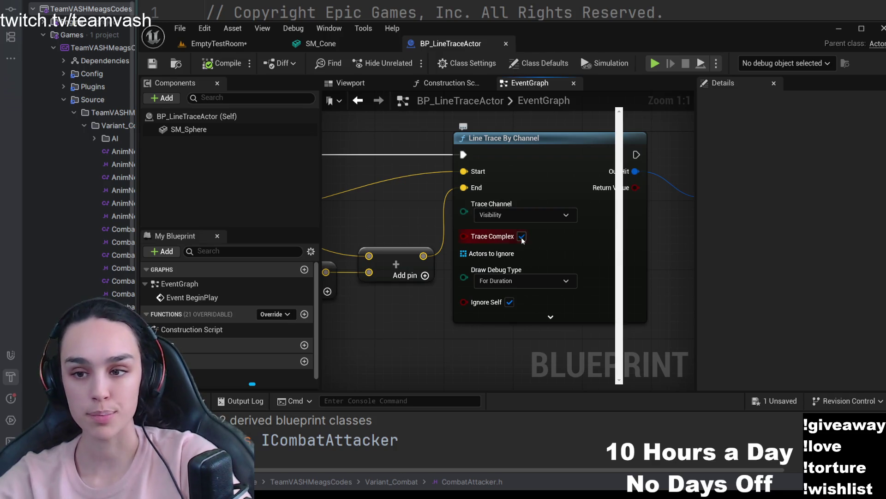
click(153, 64)
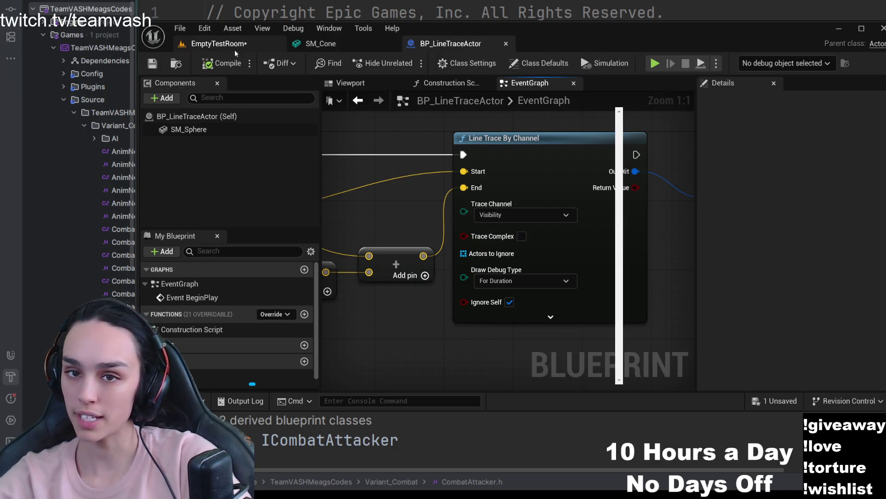
click(217, 43)
key(f)
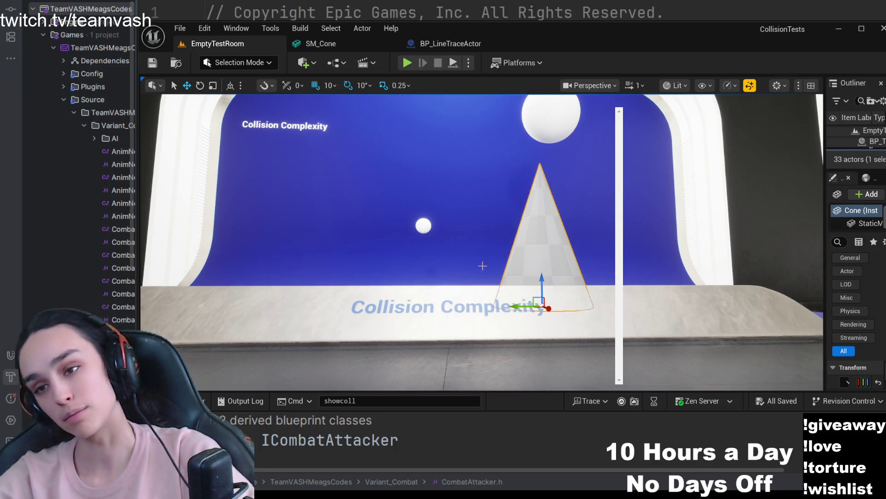
Play the level, walk toward and away from the cone to watch the trace, then stop.
click(407, 63)
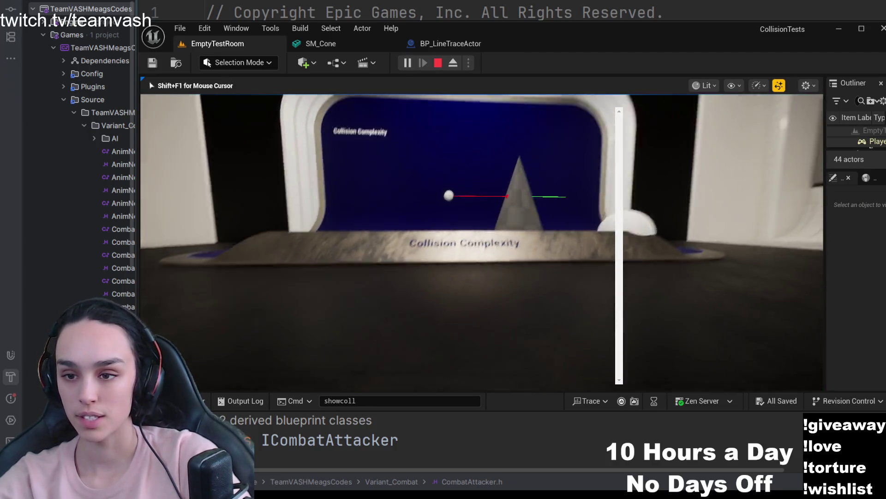
key(w)
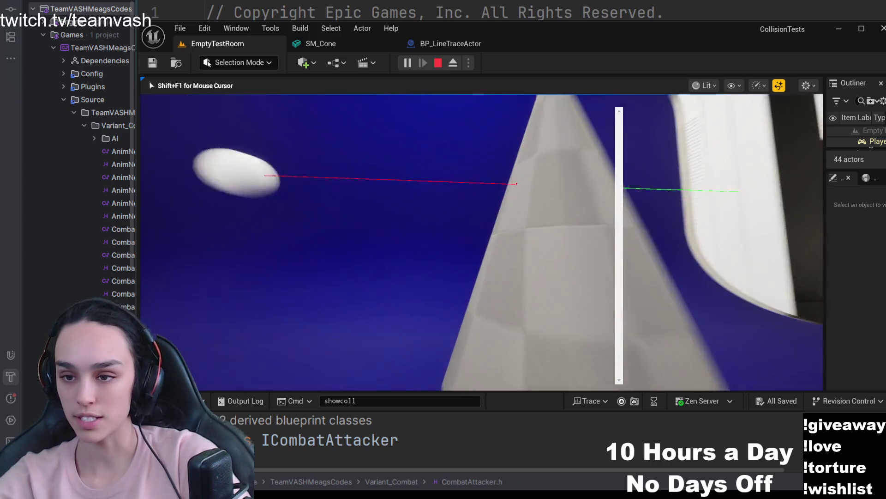
key(s)
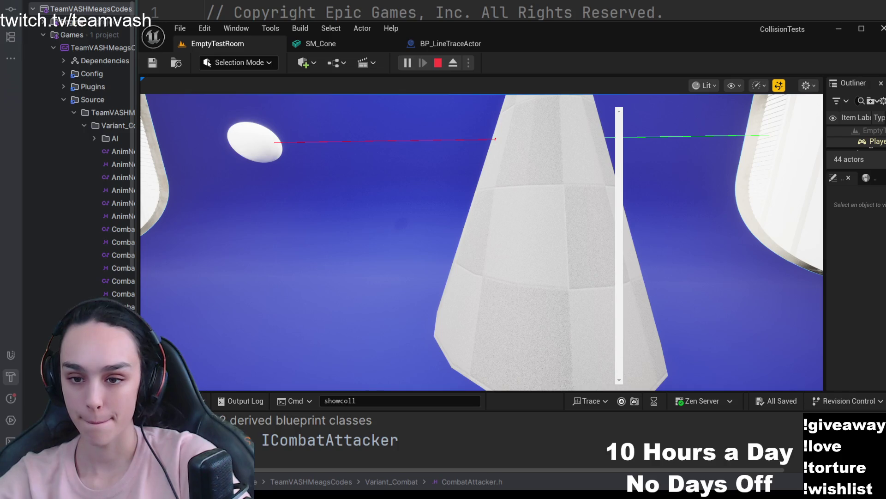
click(437, 63)
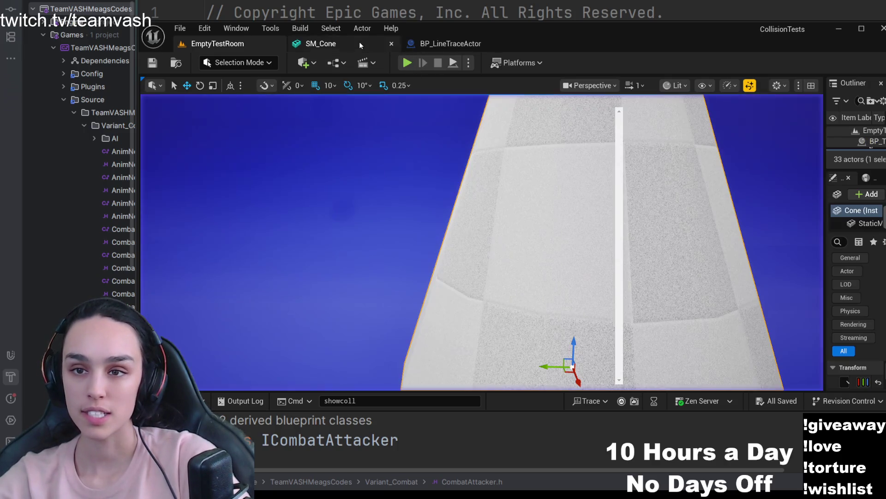
Set SM_Cone to Use Simple Collision As Complex and play-test the trace in EmptyTestRoom.
click(346, 41)
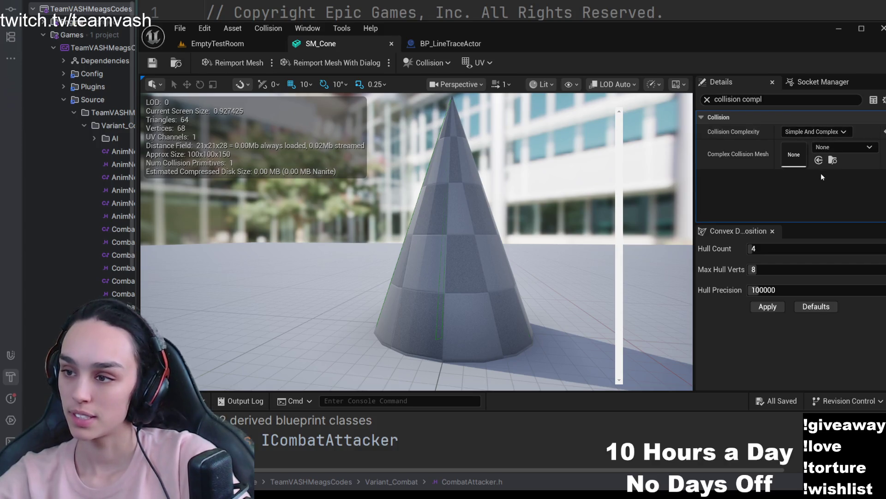
click(822, 166)
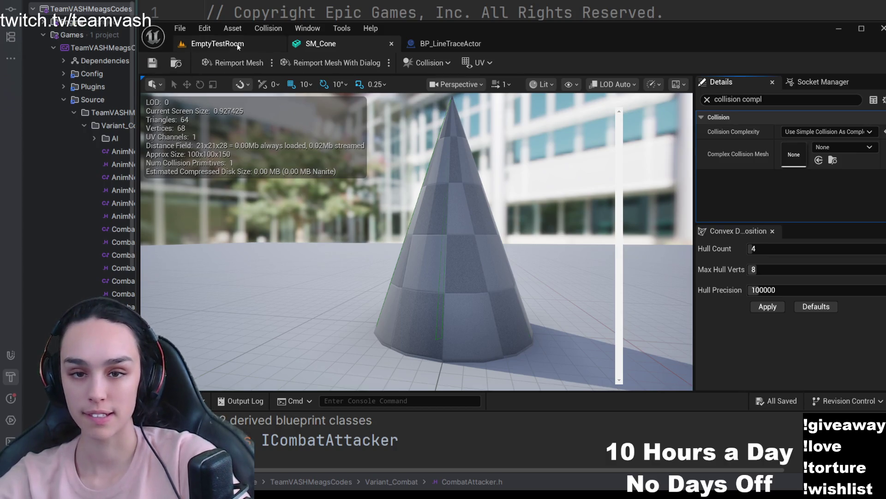
click(218, 43)
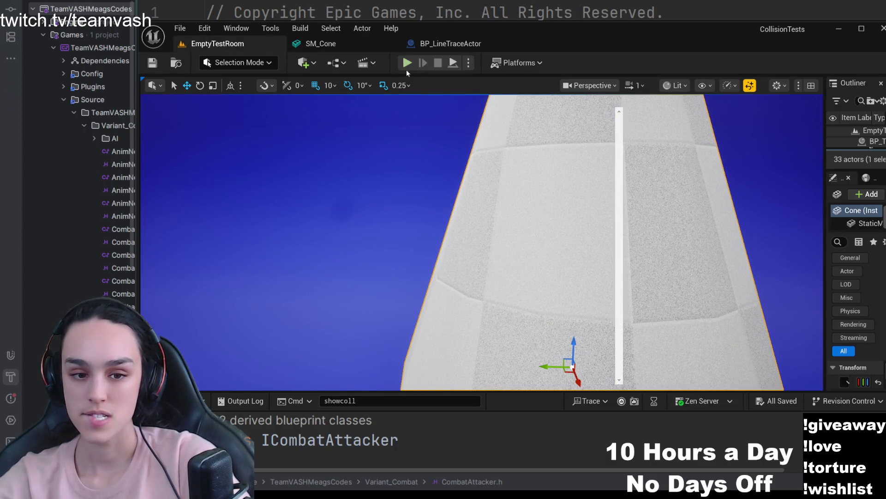
click(407, 63)
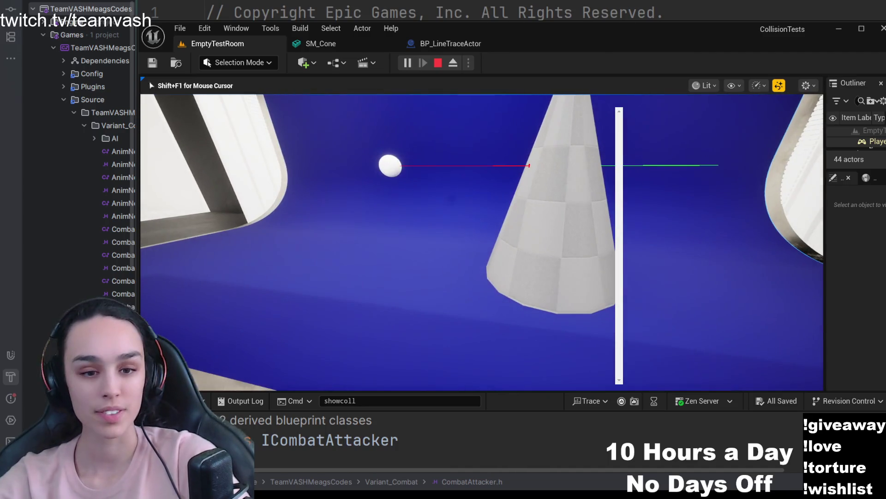
click(355, 45)
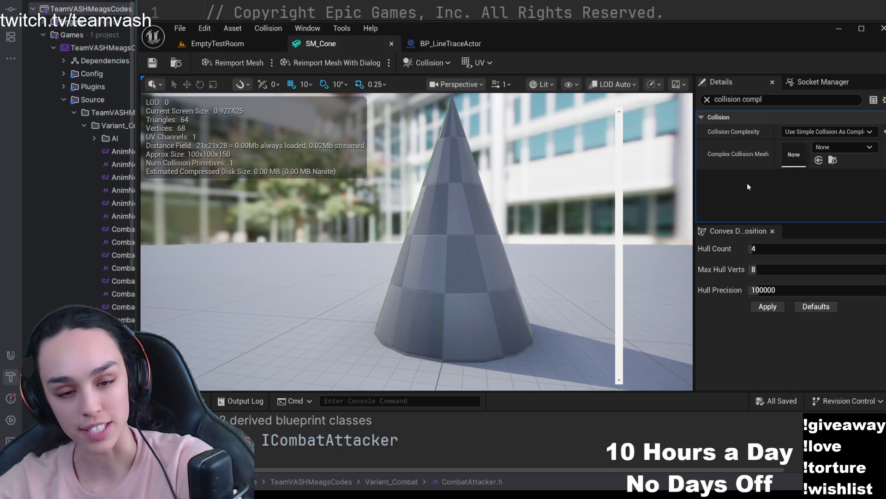
Set SM_Cone back to Simple And Complex, save it, and take control of the running level.
click(814, 131)
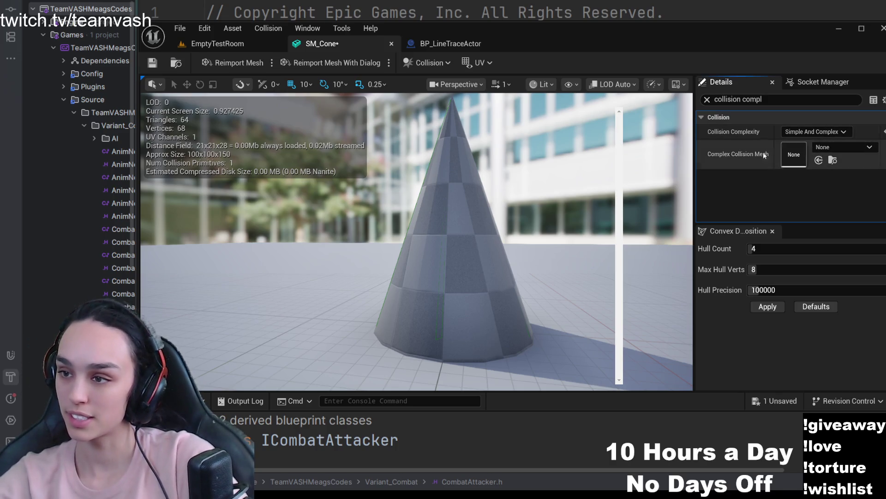
click(153, 63)
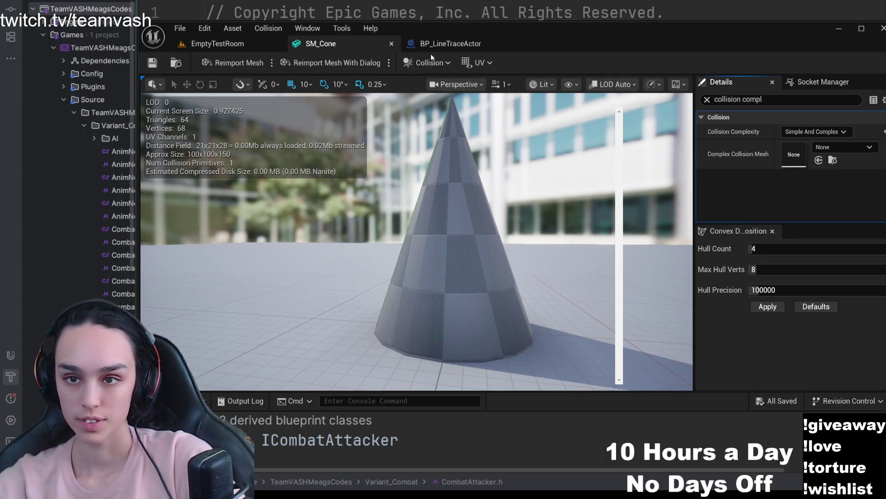
click(221, 44)
click(443, 104)
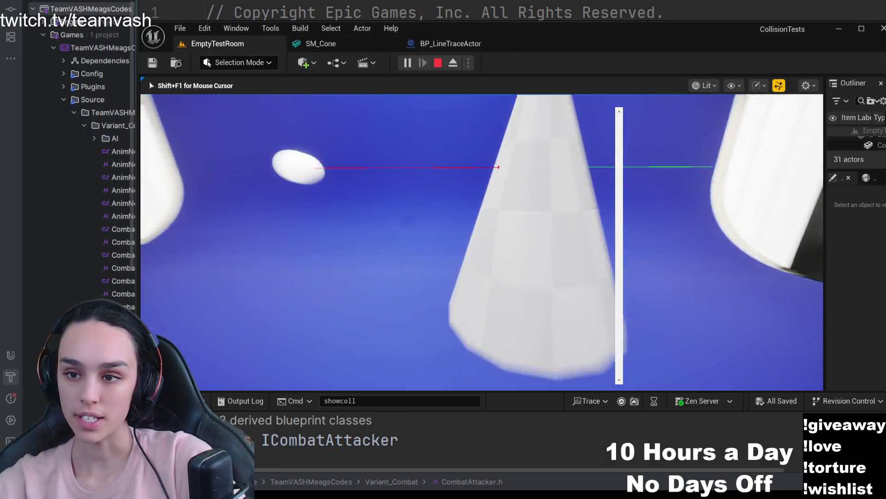
Move around the cone and sphere to check the traces, release control, and return to SM_Cone.
key(s)
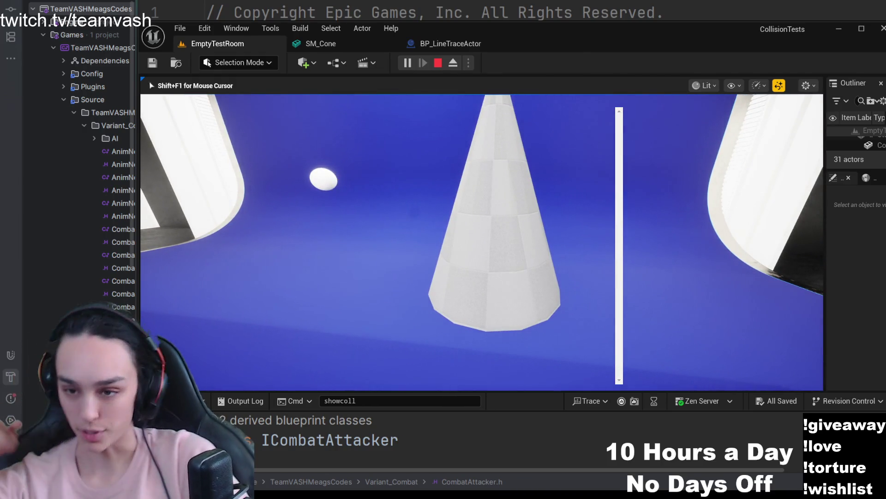
key(w)
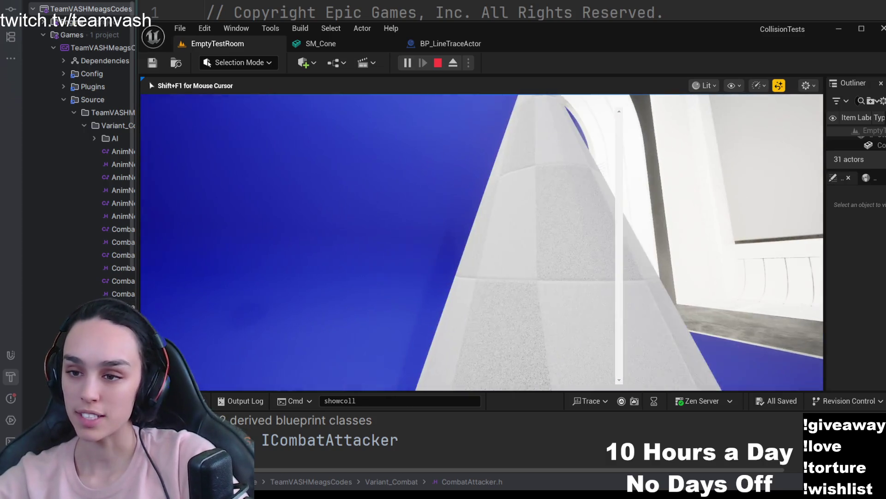
key(s)
key(w)
key(s)
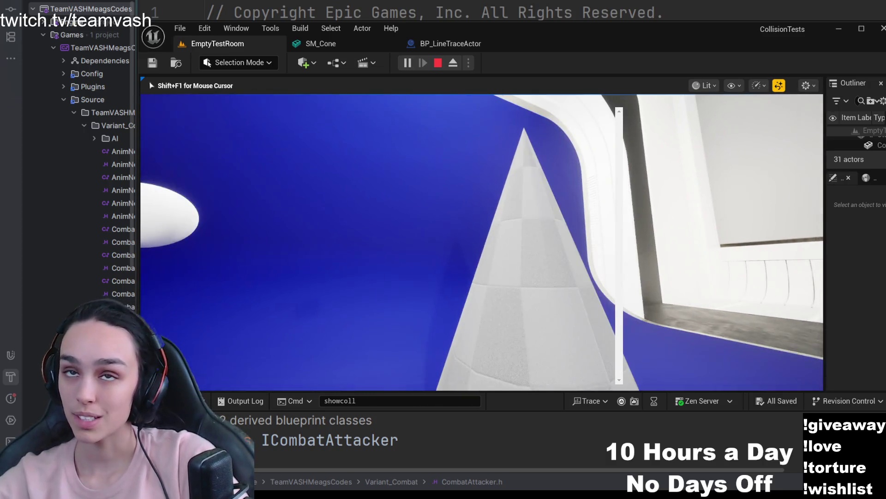
key(shift+F1)
click(369, 43)
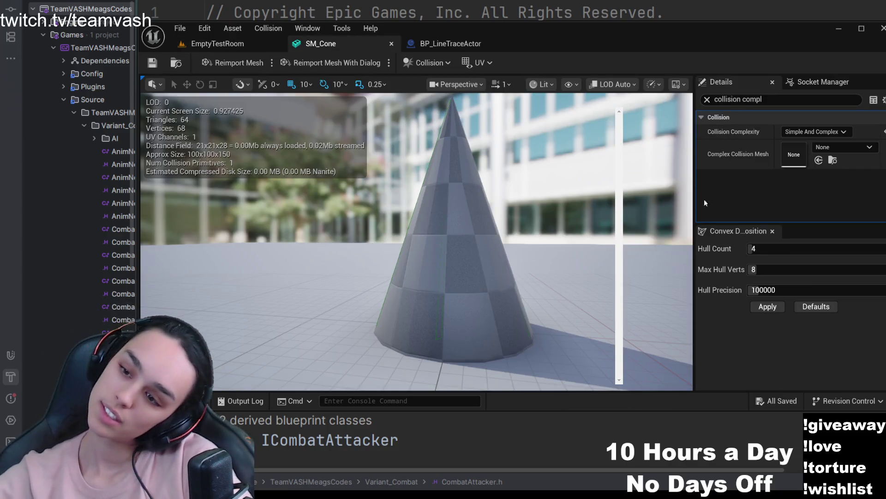
click(217, 44)
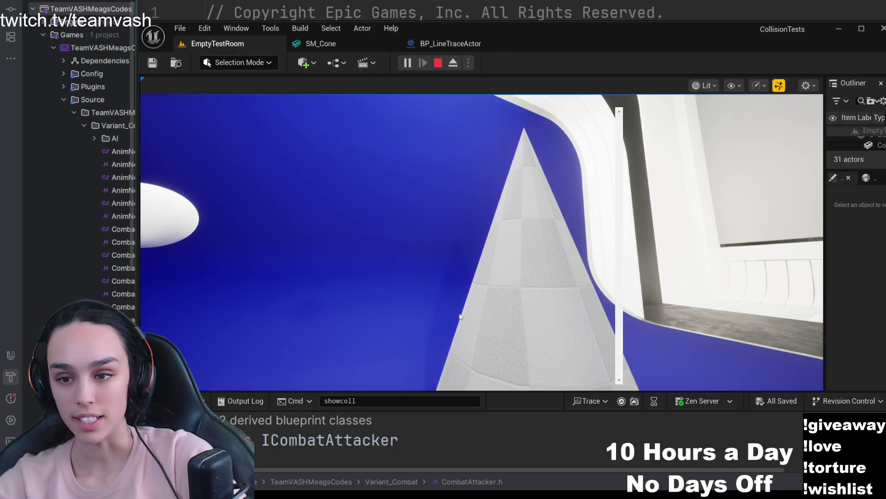
click(349, 46)
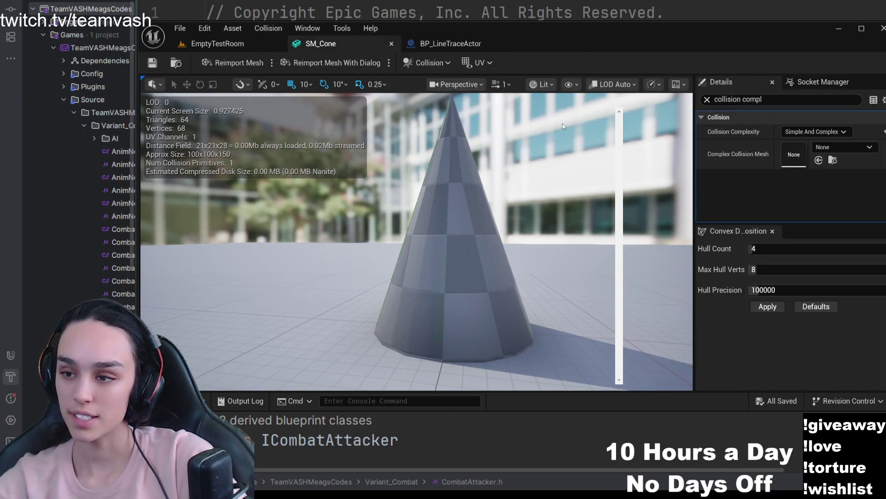
click(758, 269)
text(16)
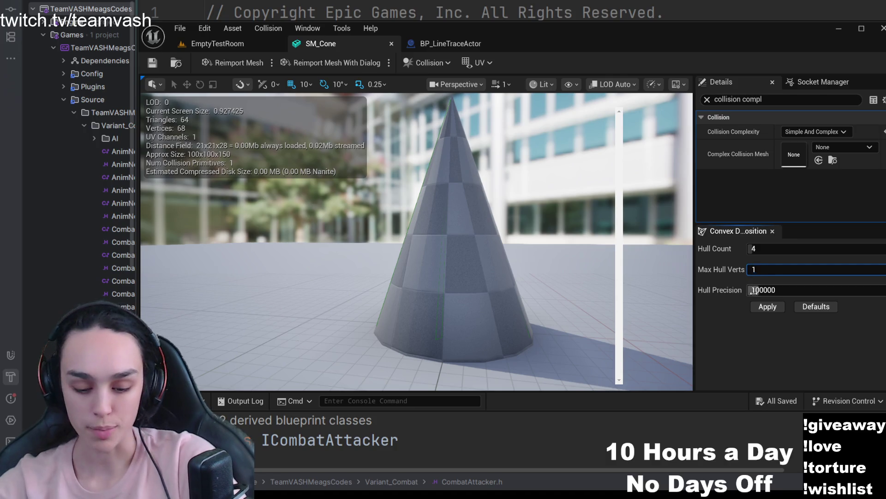
click(762, 307)
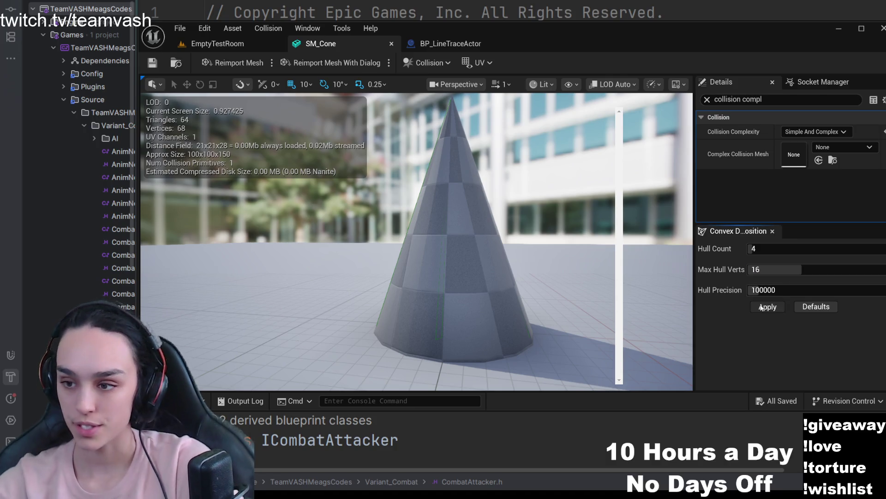
click(246, 41)
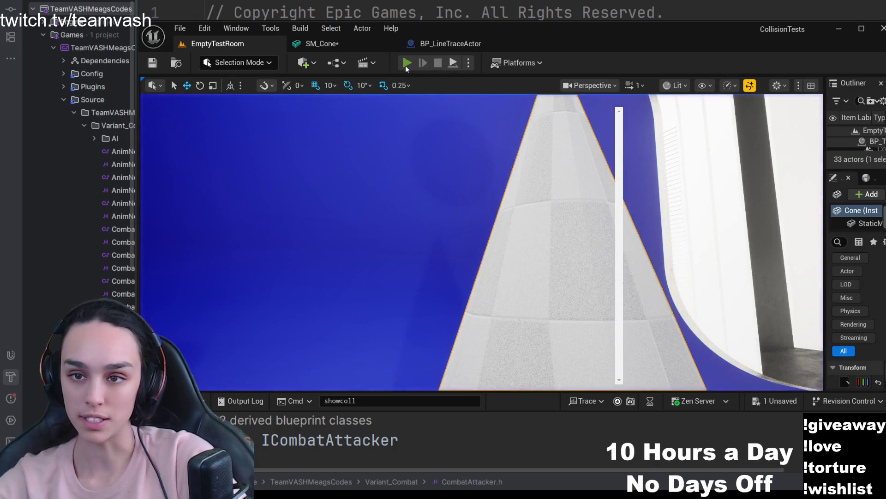
click(407, 63)
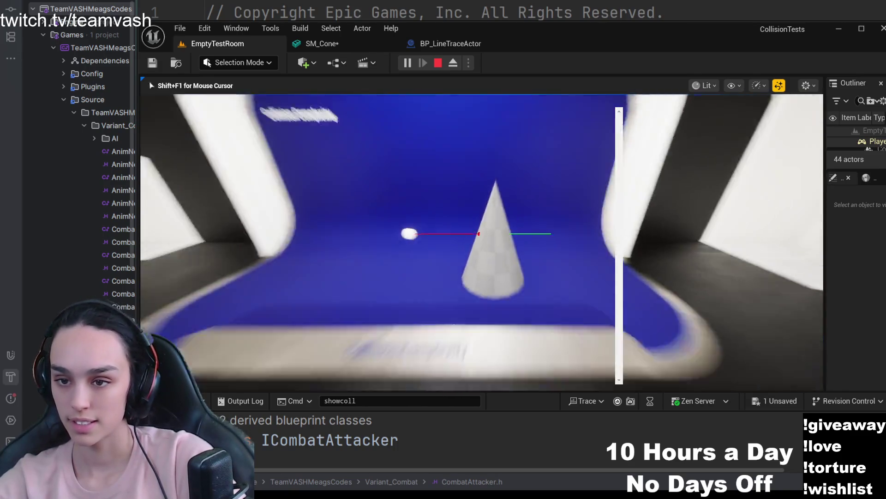
key(shift+F1)
click(442, 318)
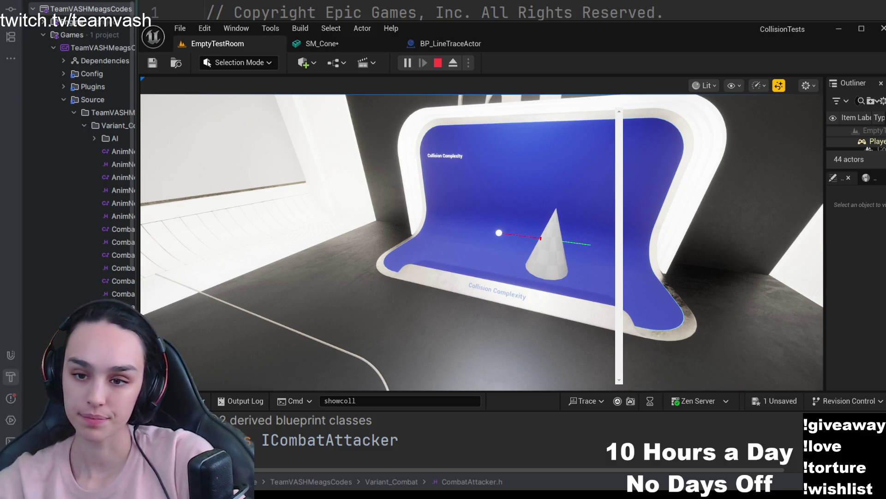
click(340, 43)
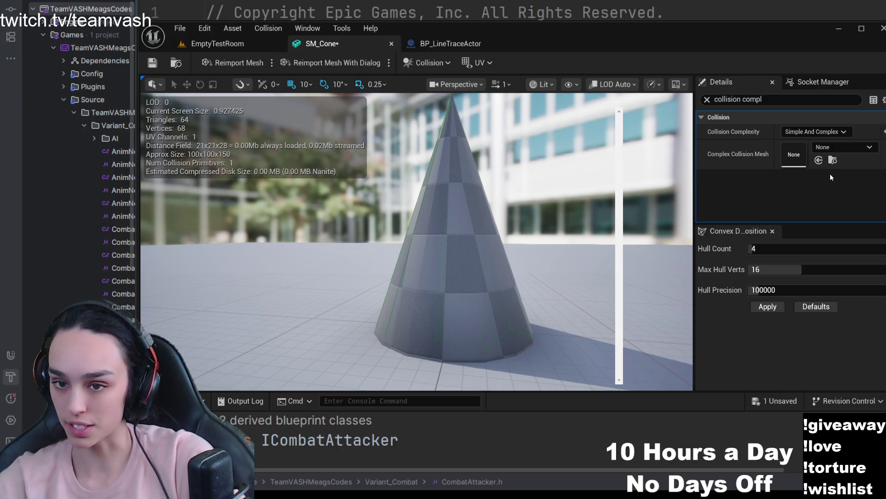
Set SM_Cone to Use Complex Collision As Simple, check the trace in the running level, and stop play.
click(817, 132)
click(789, 196)
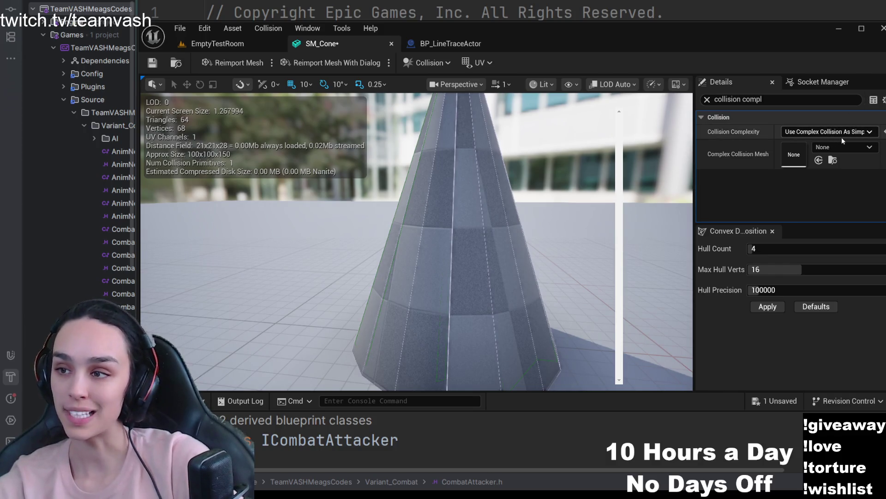
click(217, 43)
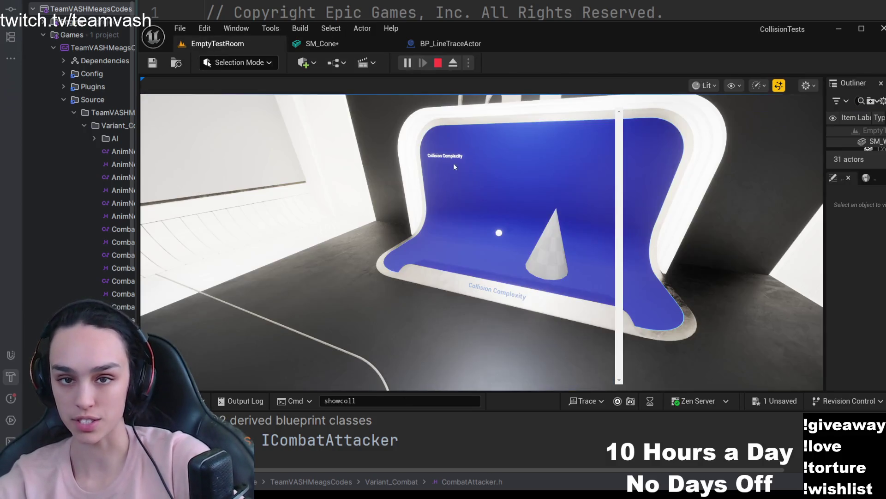
click(567, 255)
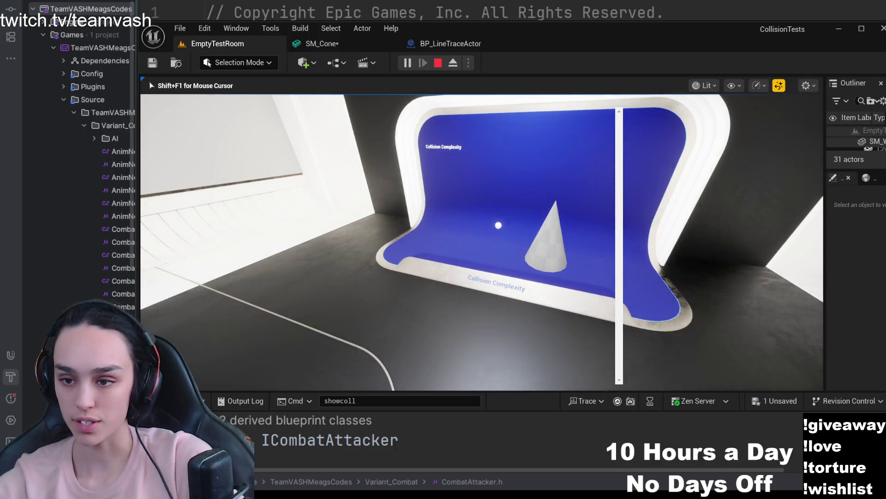
key(shift+F1)
click(438, 64)
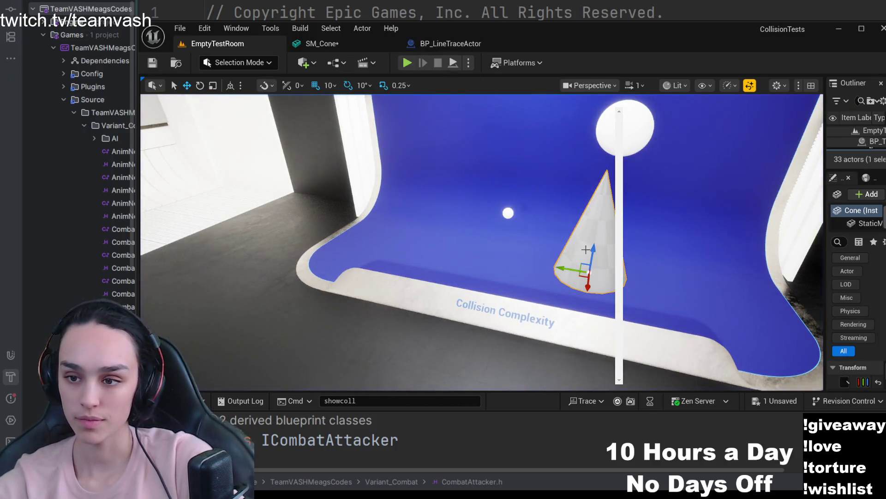
Raise the cone along Z, enable Simulate Physics, and play-test it once.
drag(593, 259, 602, 214)
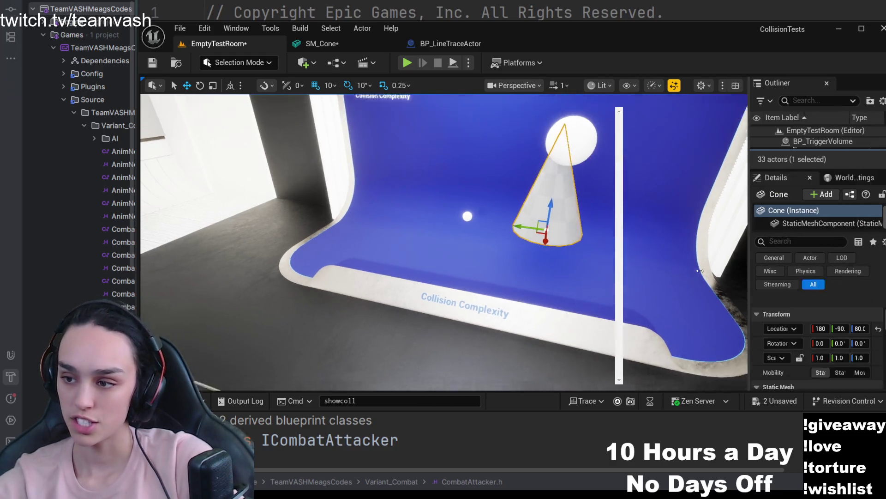
drag(826, 266, 638, 249)
text(phy)
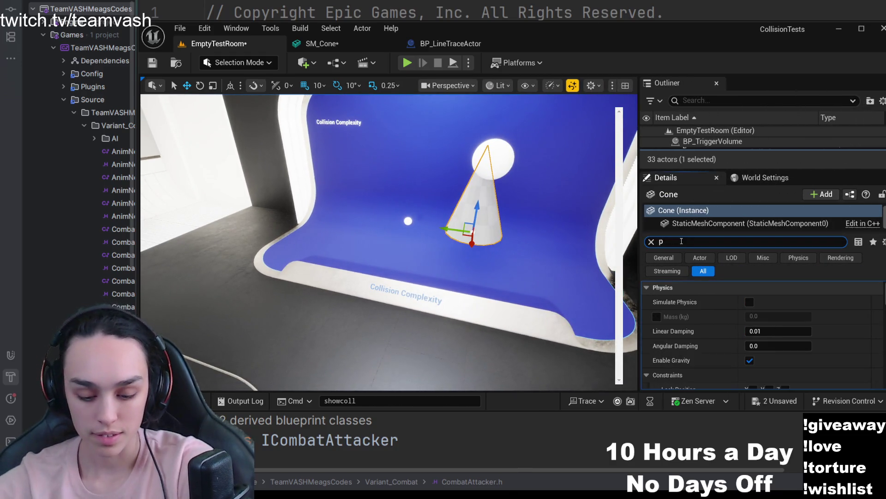
click(749, 303)
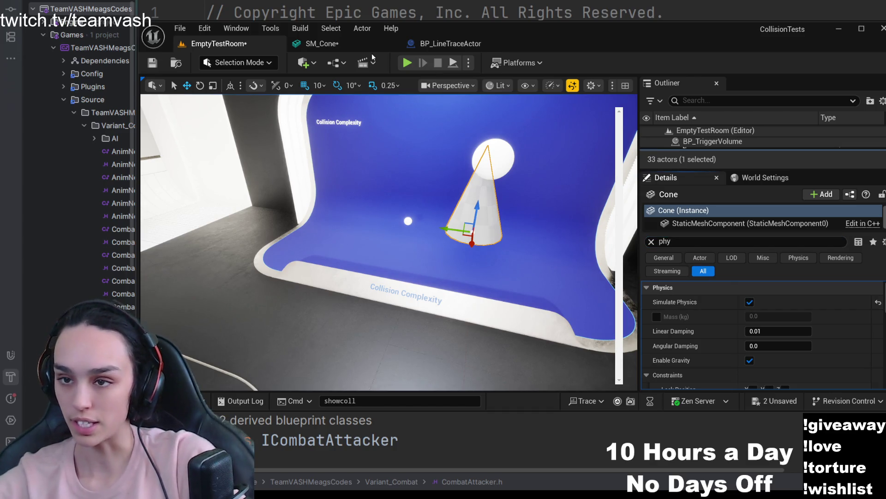
click(408, 62)
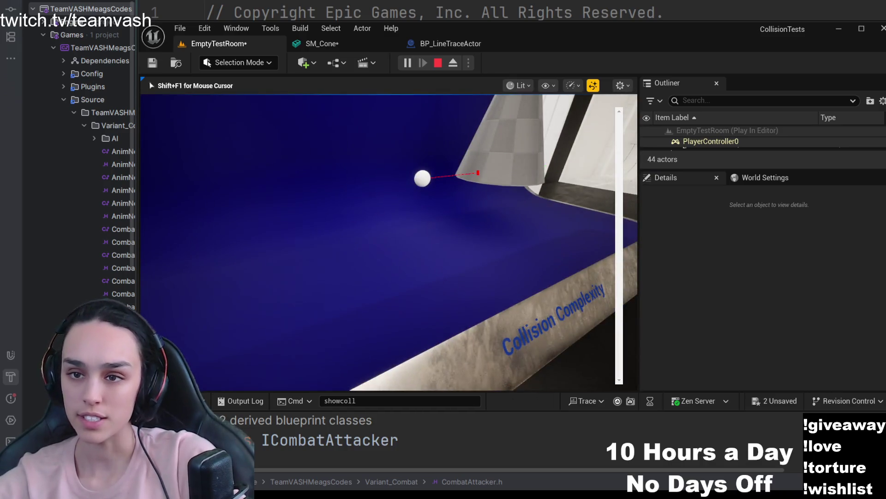
key(shift+F1)
click(438, 63)
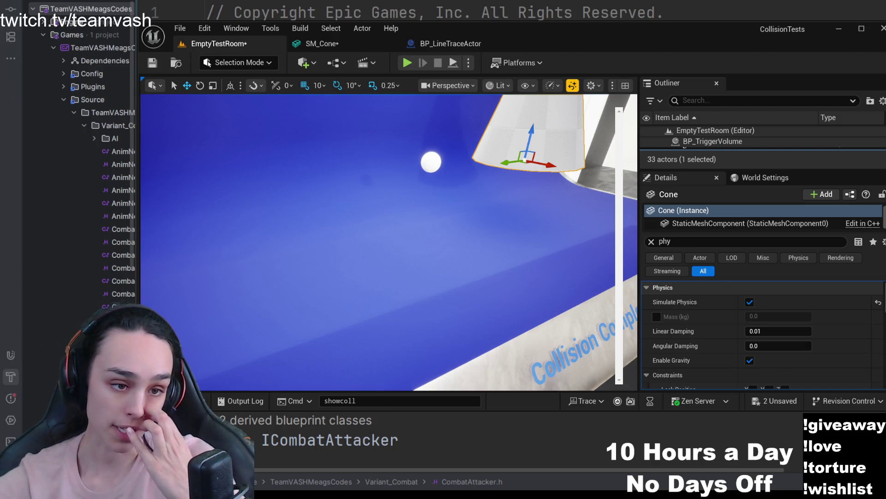
Glance at the blueprint and mesh, play again, then disable Simulate Physics and return to SM_Cone.
click(504, 43)
click(323, 43)
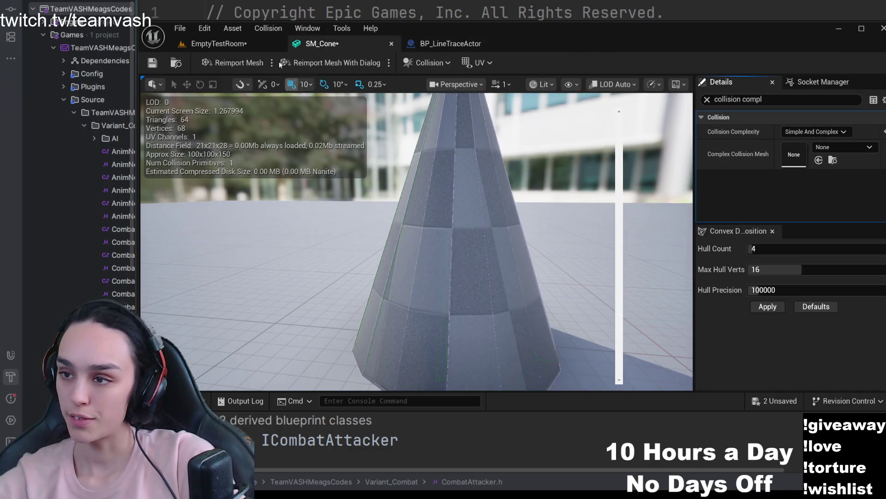
click(208, 44)
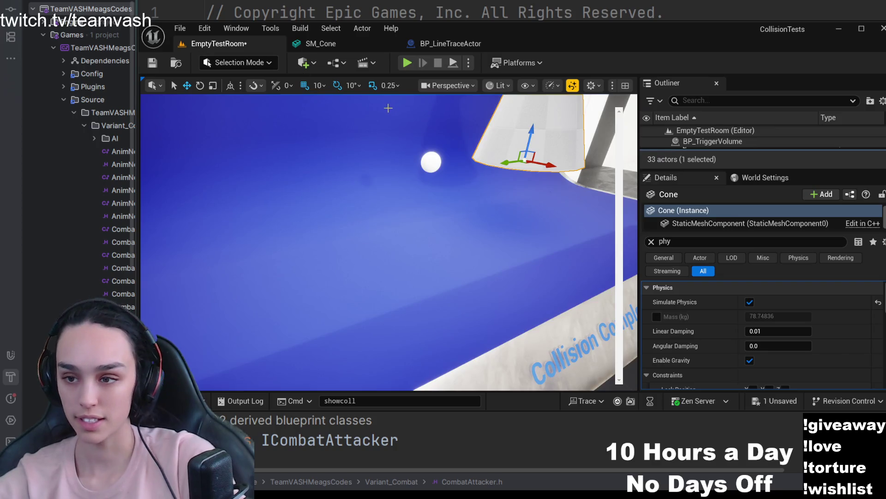
click(408, 63)
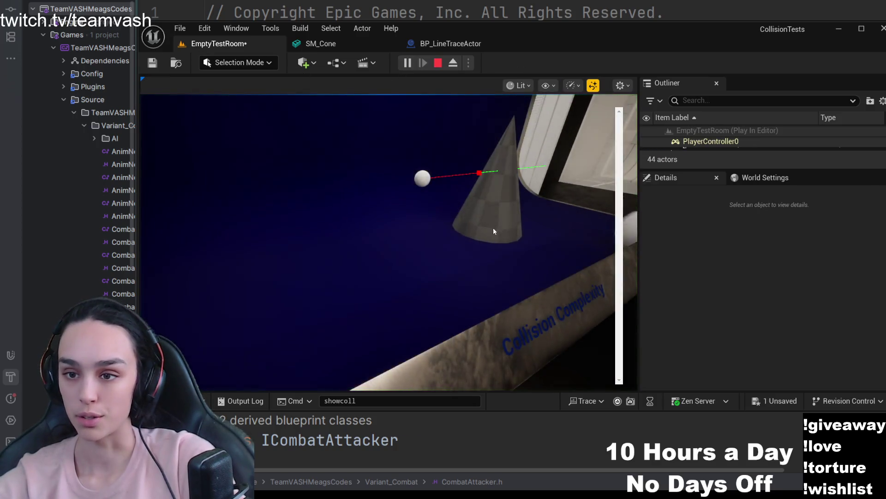
click(435, 67)
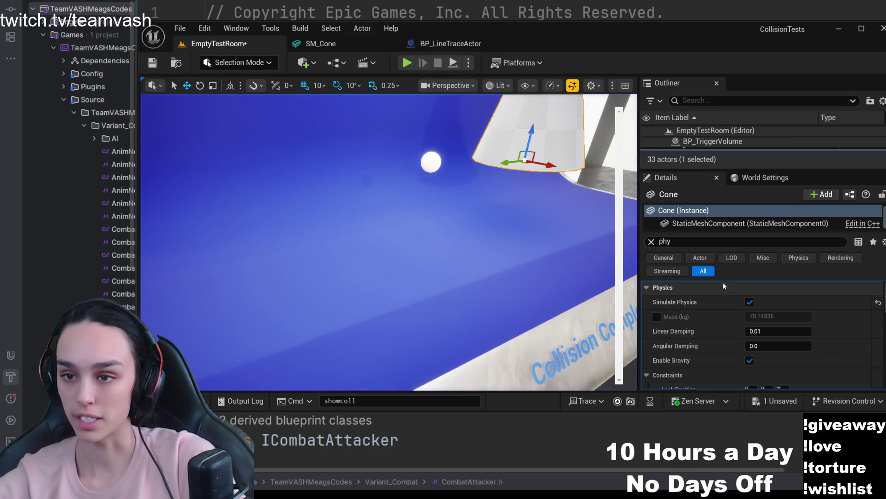
click(750, 302)
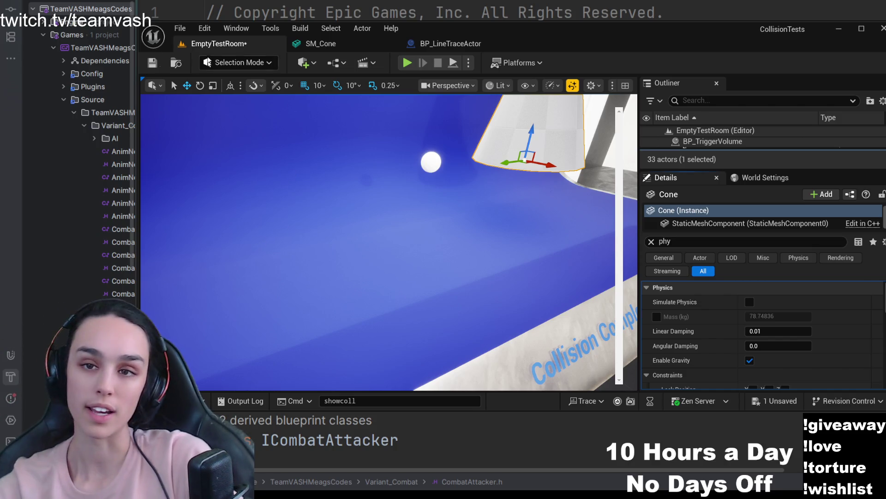
click(321, 43)
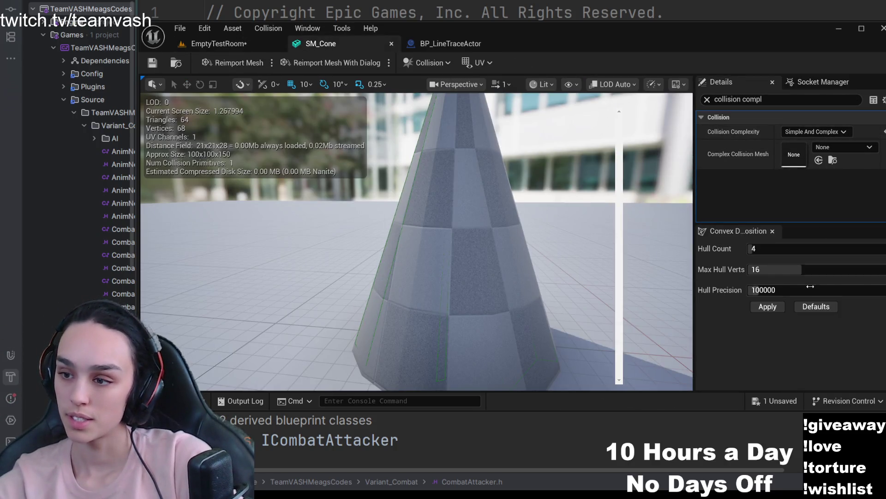
Return to EmptyTestRoom and fly to the Add Actor World Offset ball room.
click(219, 44)
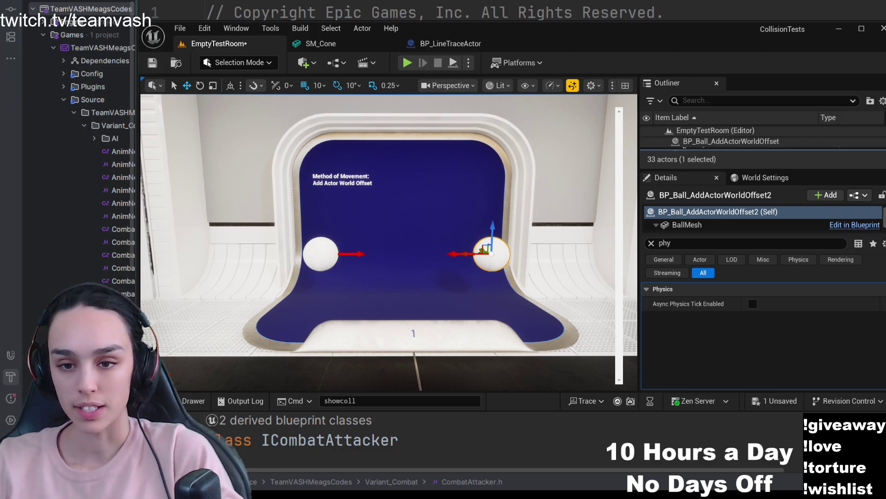
Select the left ball, reveal its asset, and load BP_Ball_AddActorWorldOffset_Tick's event graph.
click(320, 253)
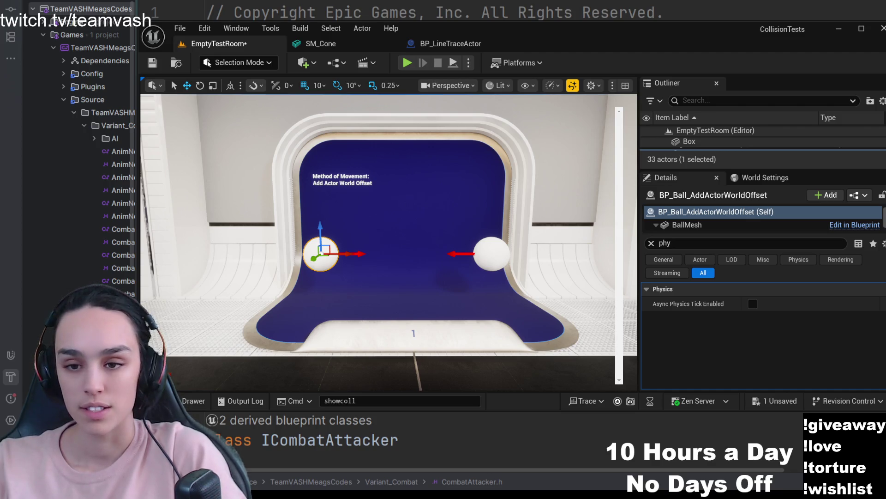
key(ctrl+b)
double_click(362, 151)
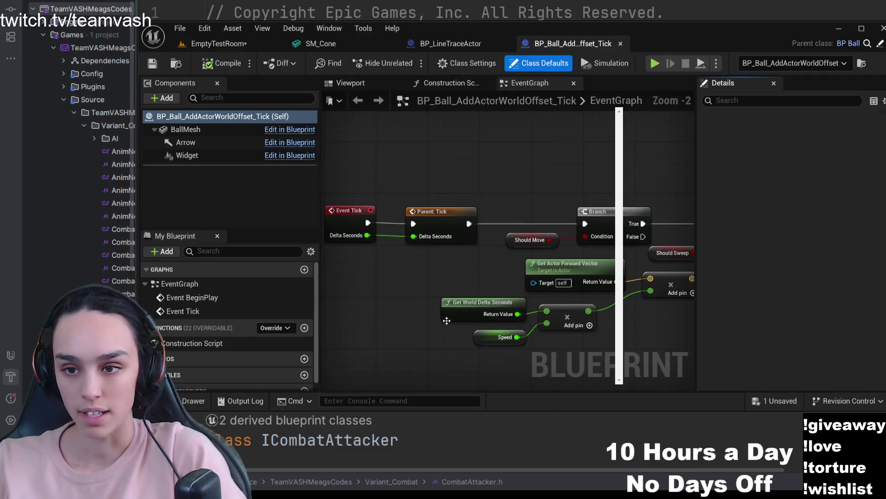
scroll(400, 323, down, 1)
scroll(400, 323, down, 1)
scroll(400, 324, up, 4)
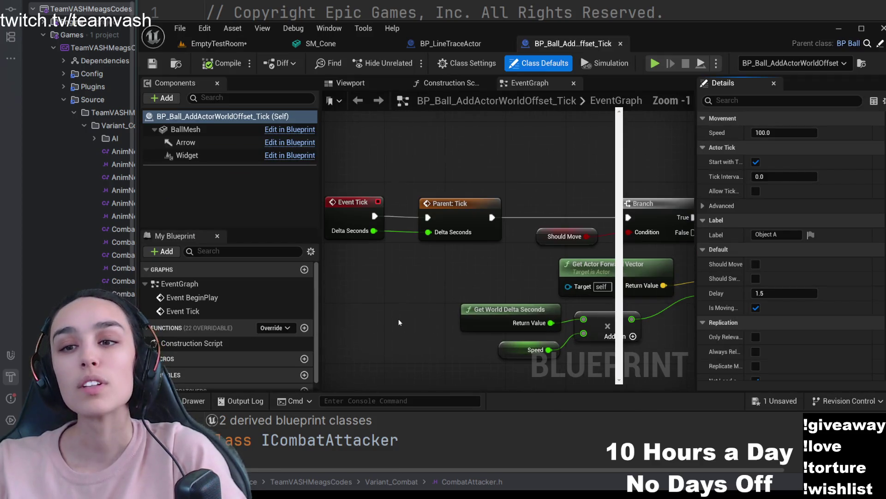
click(490, 204)
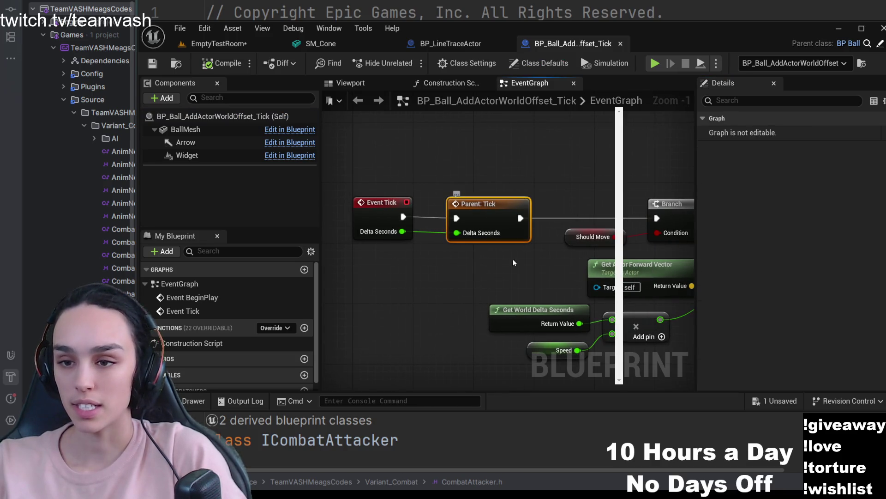
drag(490, 204, 367, 280)
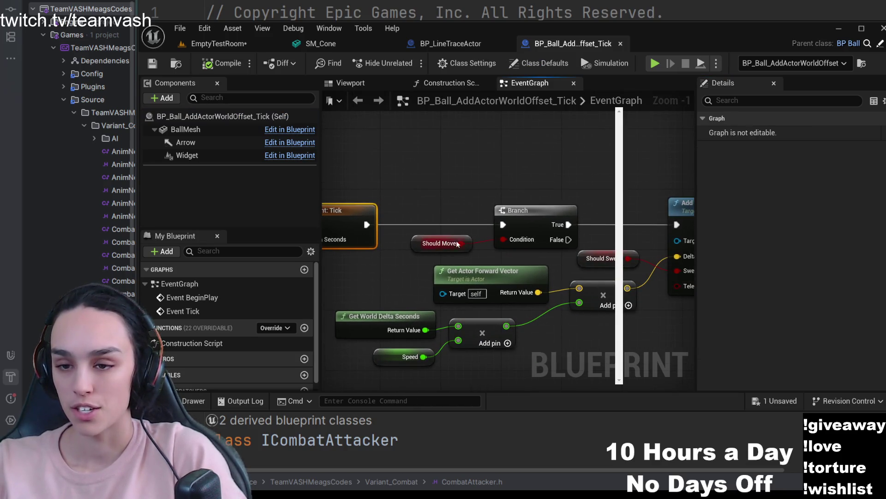
drag(615, 174, 458, 169)
click(547, 208)
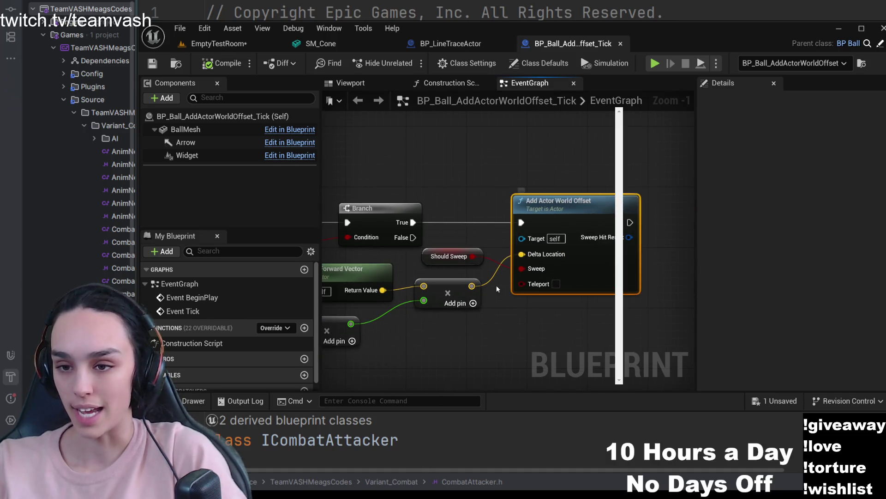
scroll(568, 323, down, 1)
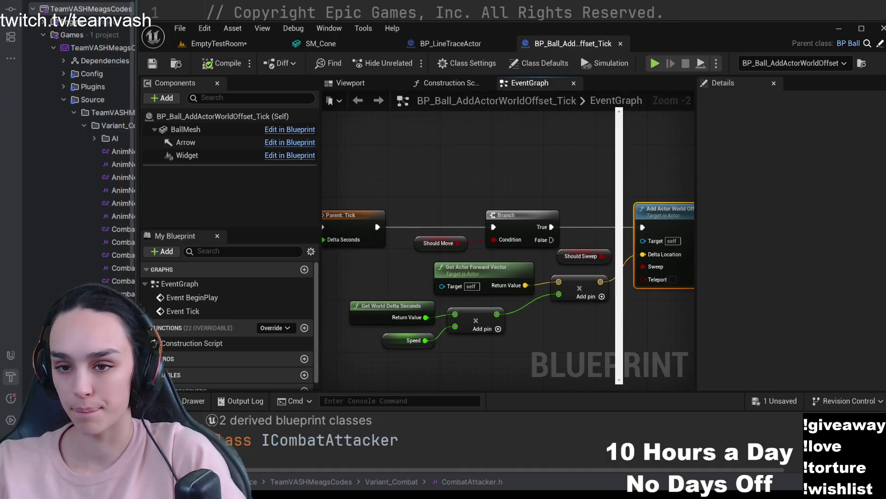
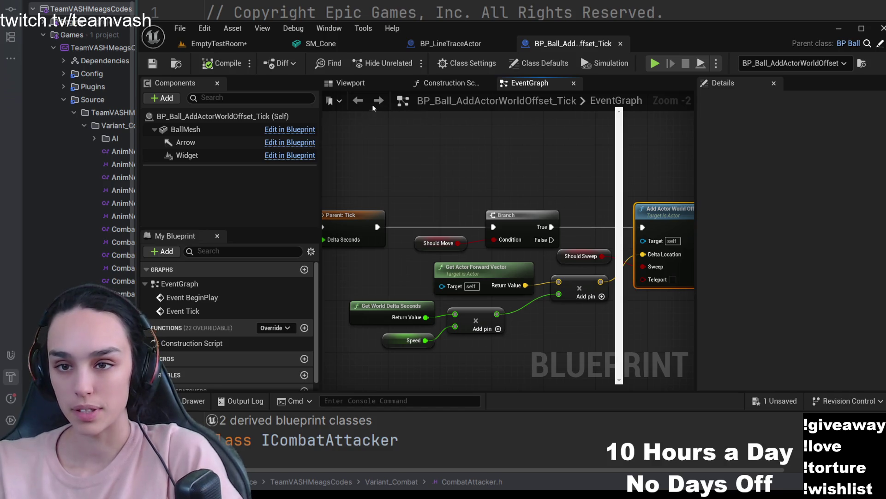
scroll(552, 104, down, 4)
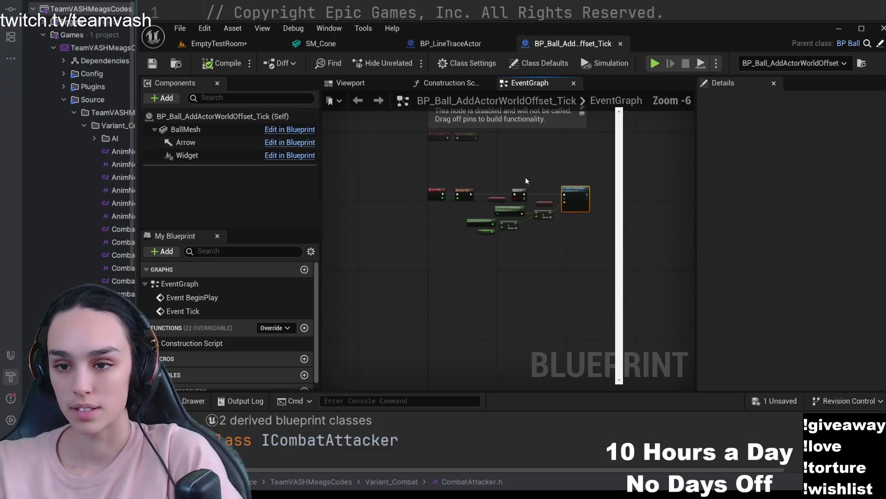
scroll(451, 294, up, 4)
Review the Event Tick nodes, select Parent: Tick, and bring up the Content Drawer.
drag(452, 294, 428, 184)
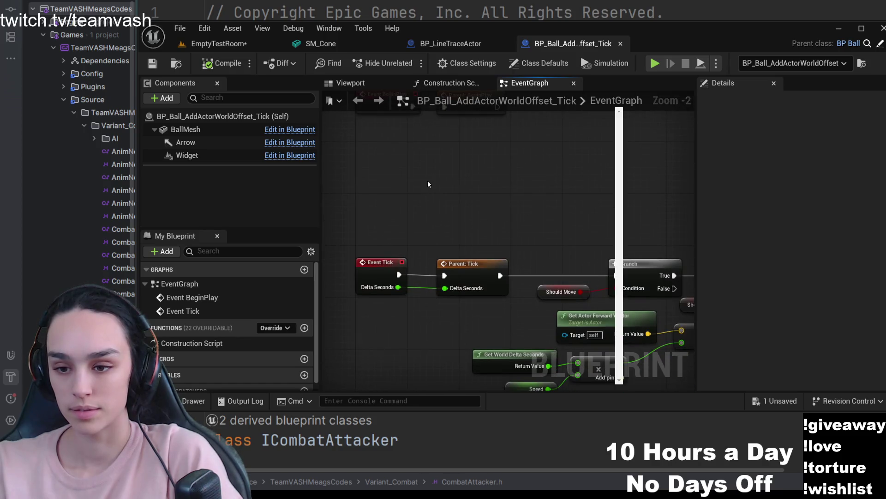
click(458, 264)
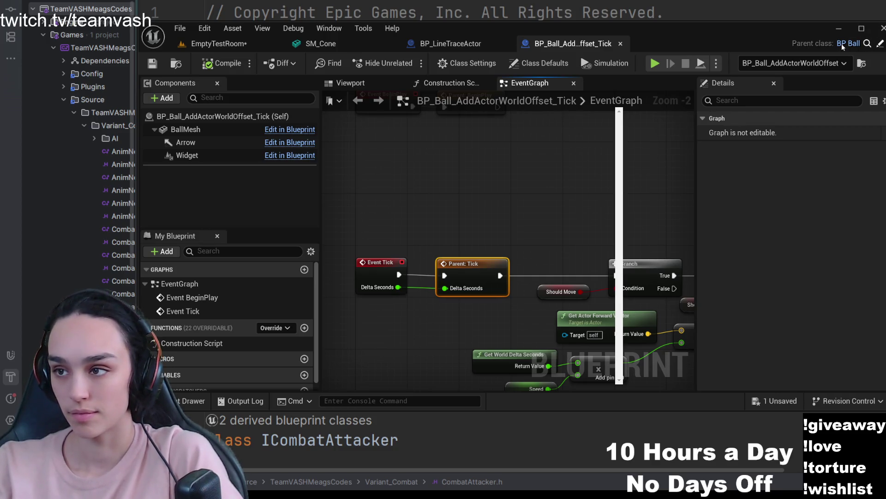
click(193, 401)
Open BP_Ball from the Ball folder and review its Delay and Start Moving nodes.
click(630, 52)
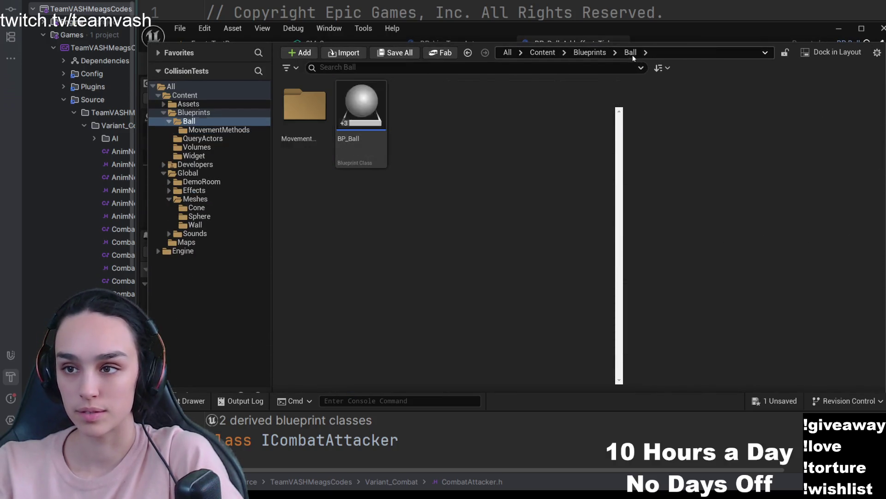
double_click(372, 104)
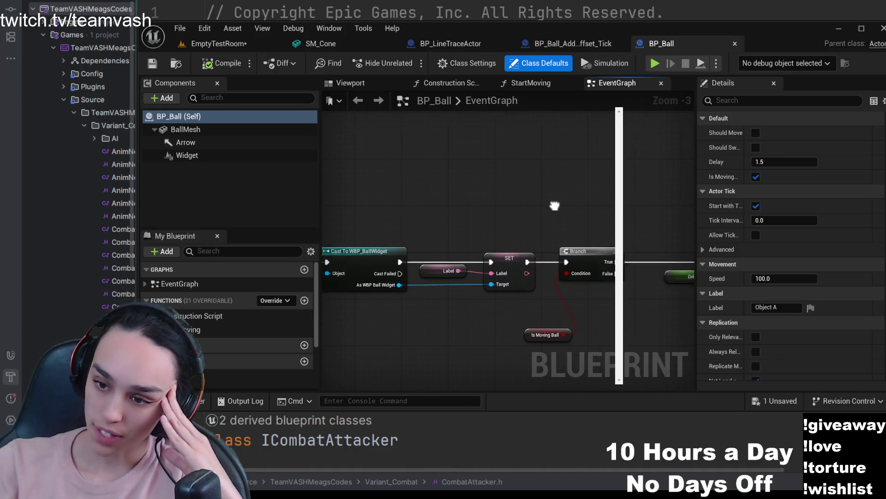
drag(670, 295, 409, 200)
scroll(409, 199, up, 3)
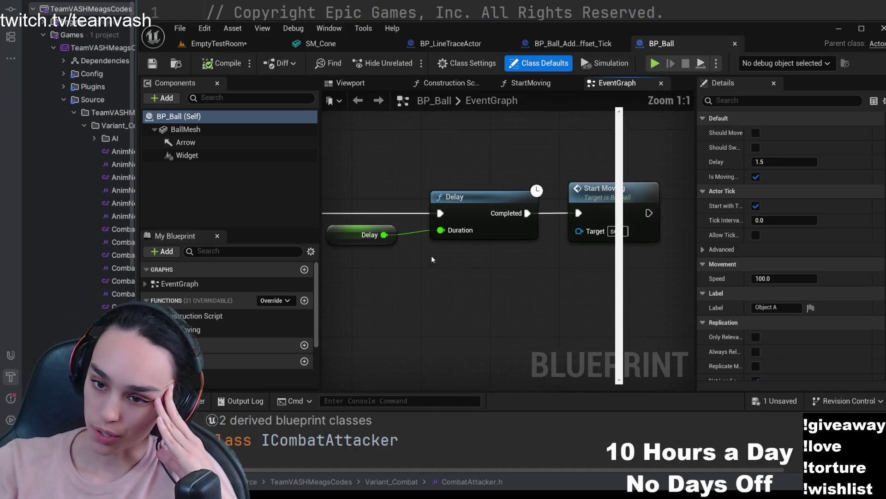
click(470, 200)
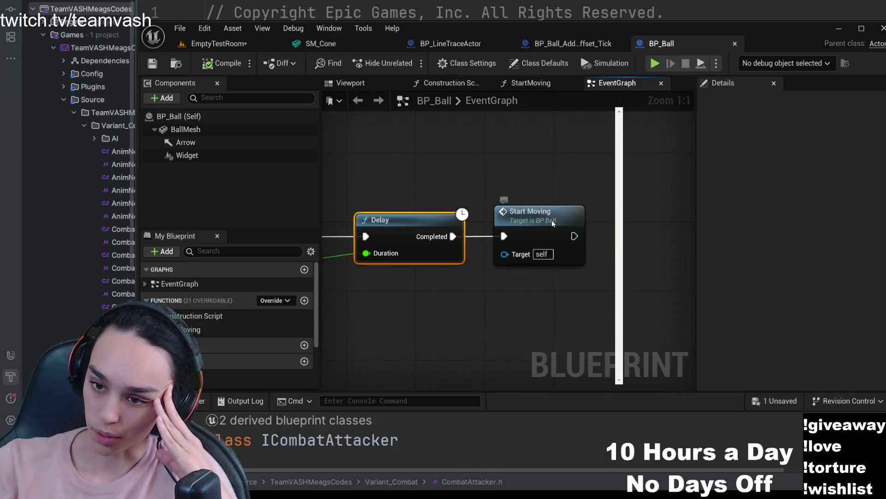
Inspect the Start Moving function graph, then return to the AddActorWorldOffset Tick ball's graph.
double_click(553, 219)
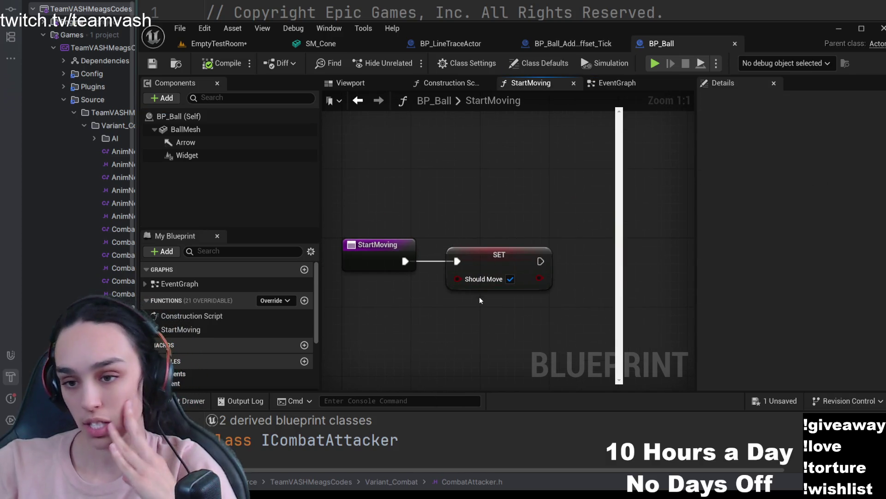
click(573, 83)
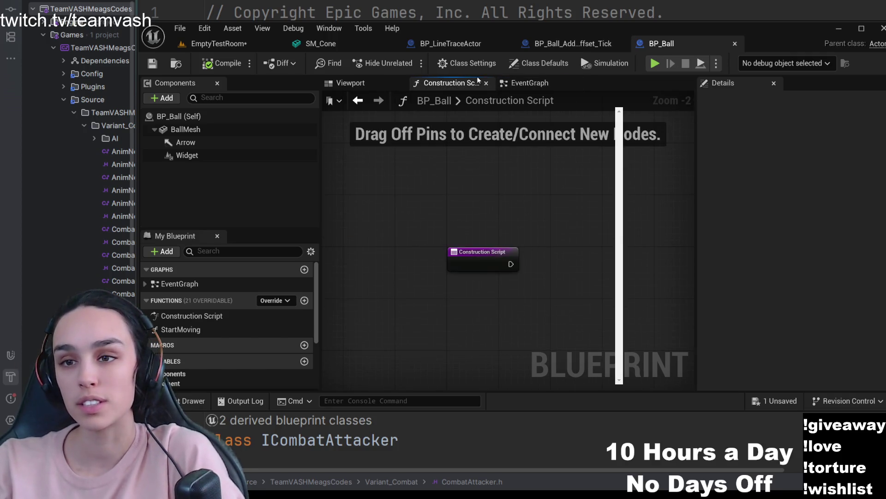
mouse_move(451, 43)
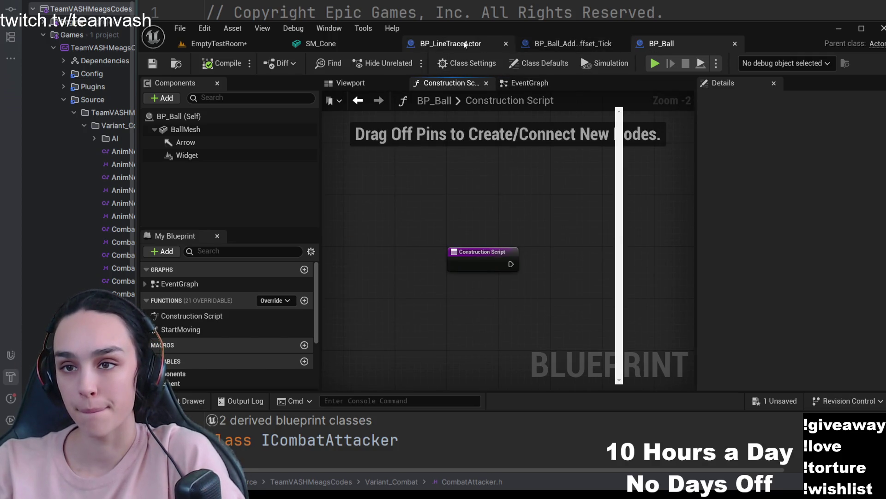
click(571, 44)
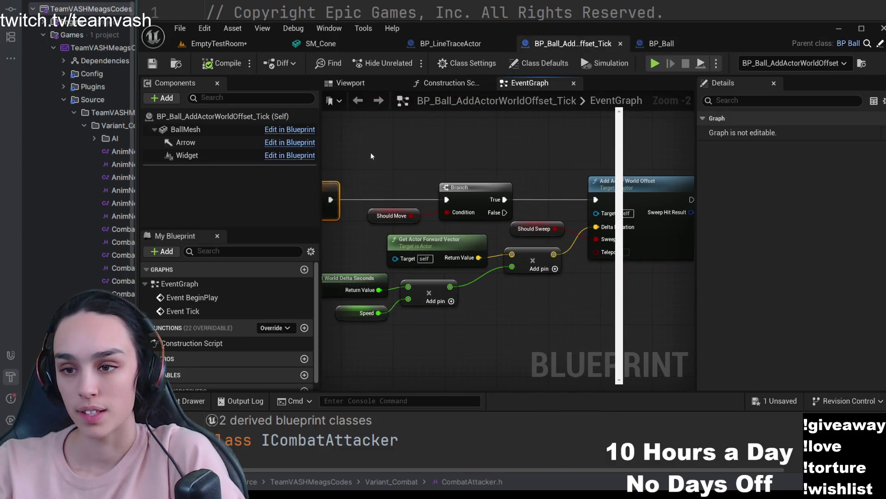
Select Branch, Get Actor Forward Vector and Speed so Details shows Speed as a Movement float of 100.
click(461, 191)
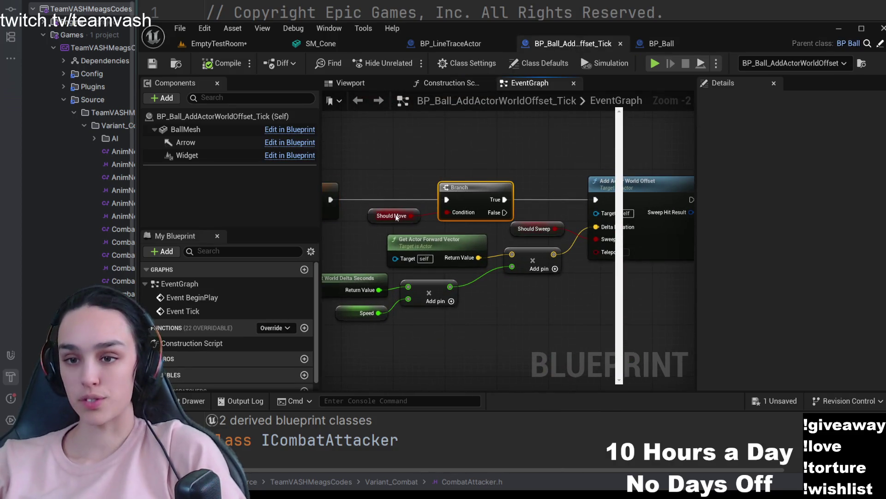
mouse_move(536, 171)
mouse_down()
mouse_move(489, 170)
mouse_move(549, 151)
mouse_up()
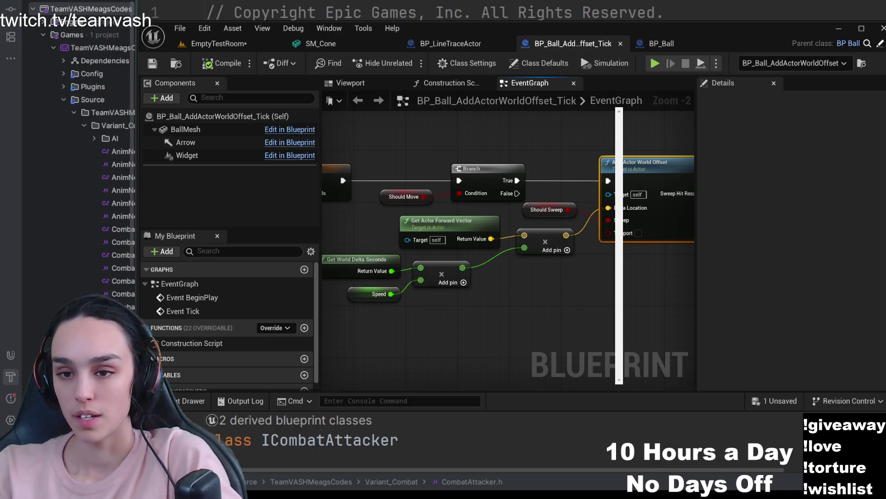
click(471, 309)
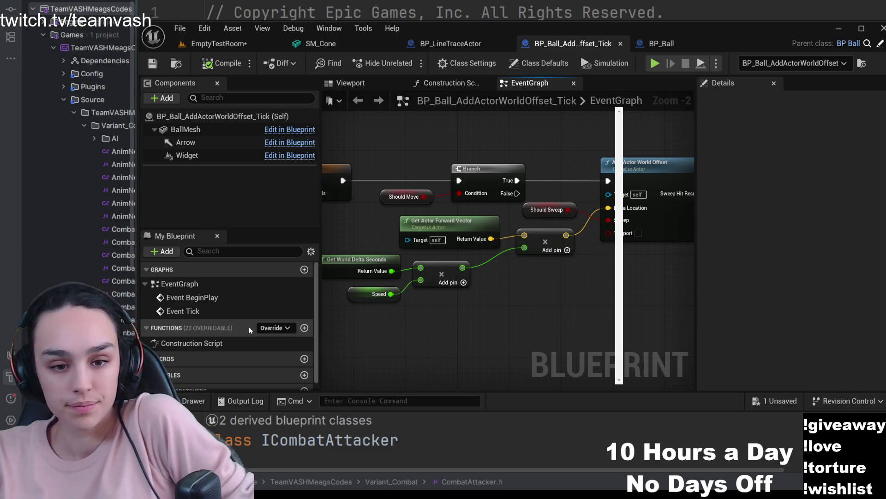
click(426, 240)
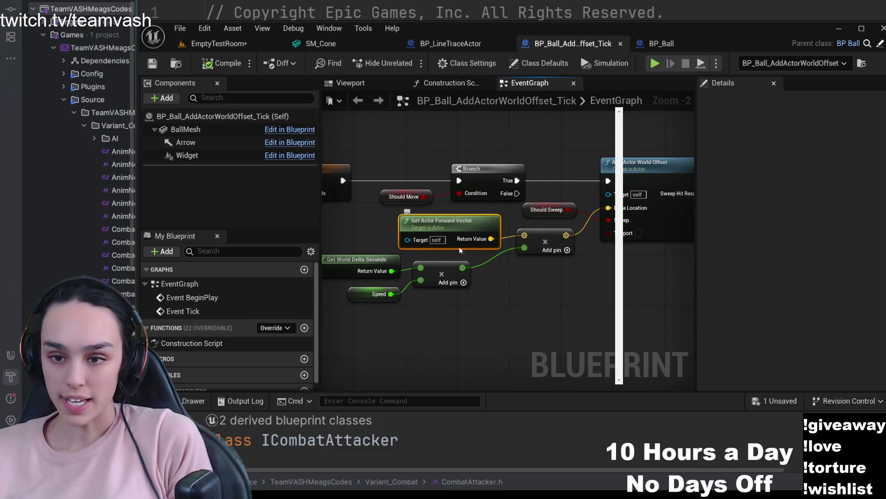
drag(524, 319, 559, 312)
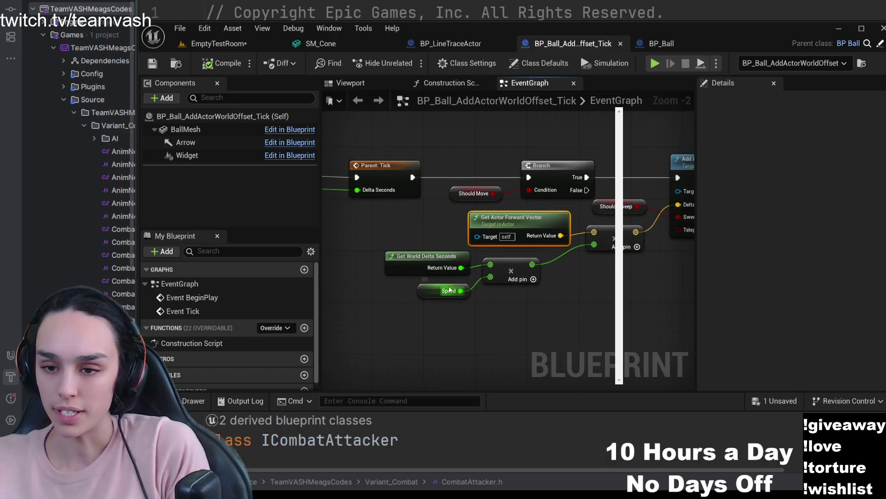
click(430, 289)
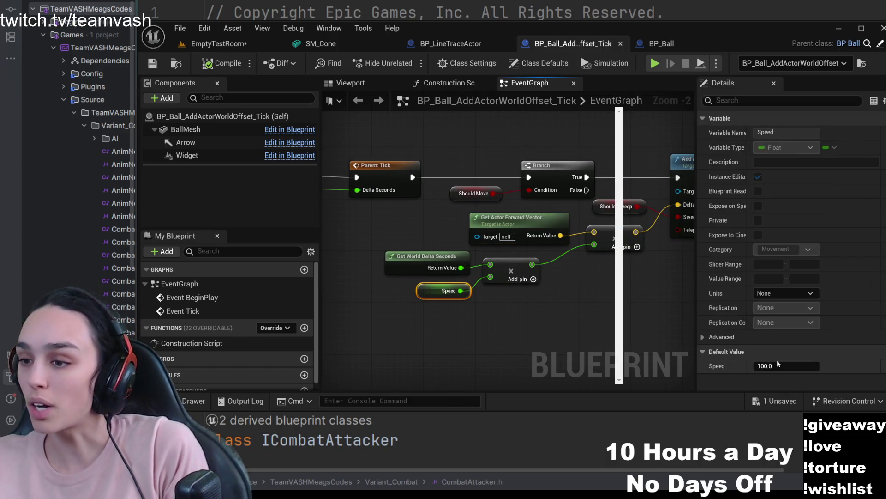
Show the Should Sweep getter's unchecked default, then switch to the EmptyTestRoom level.
drag(532, 298, 509, 312)
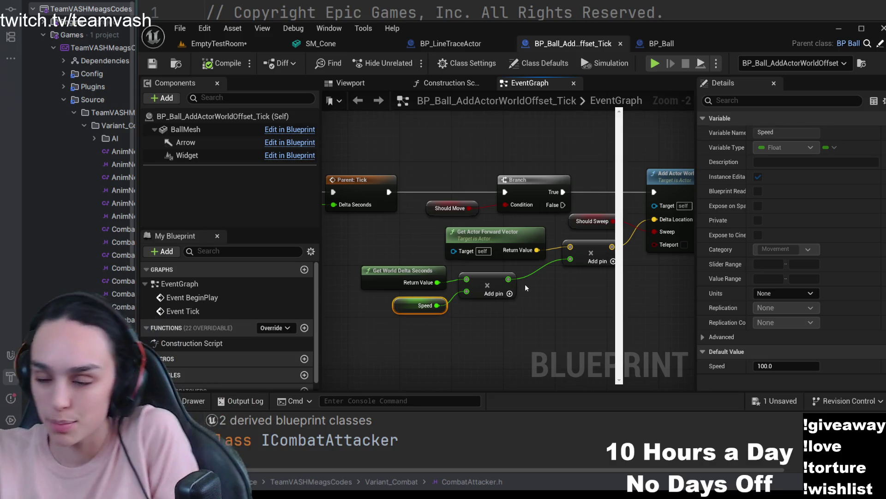
drag(594, 315, 580, 320)
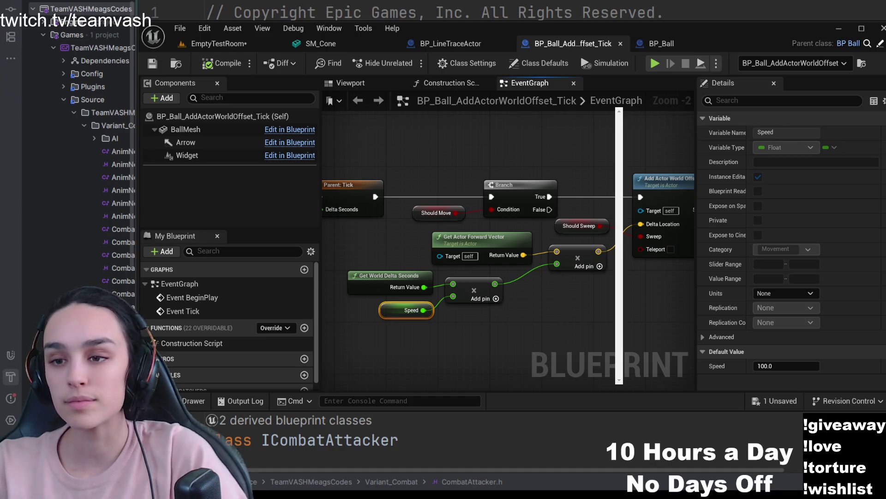
drag(605, 249, 518, 269)
click(495, 249)
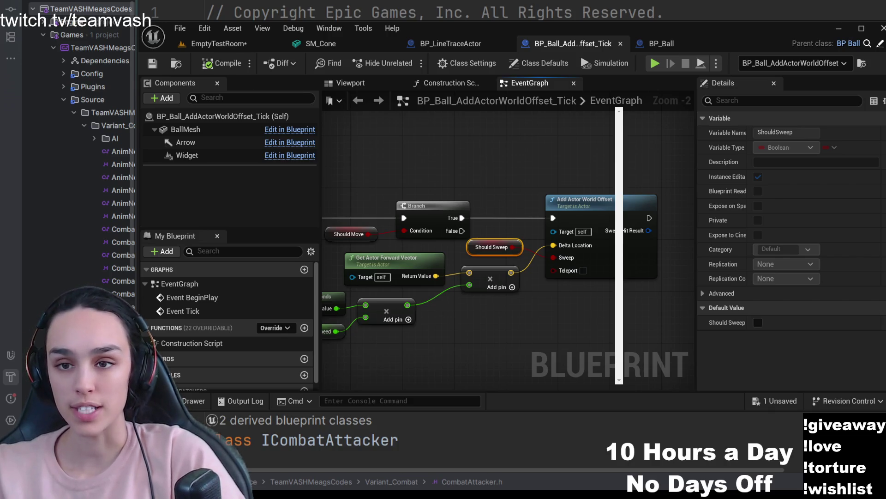
click(216, 43)
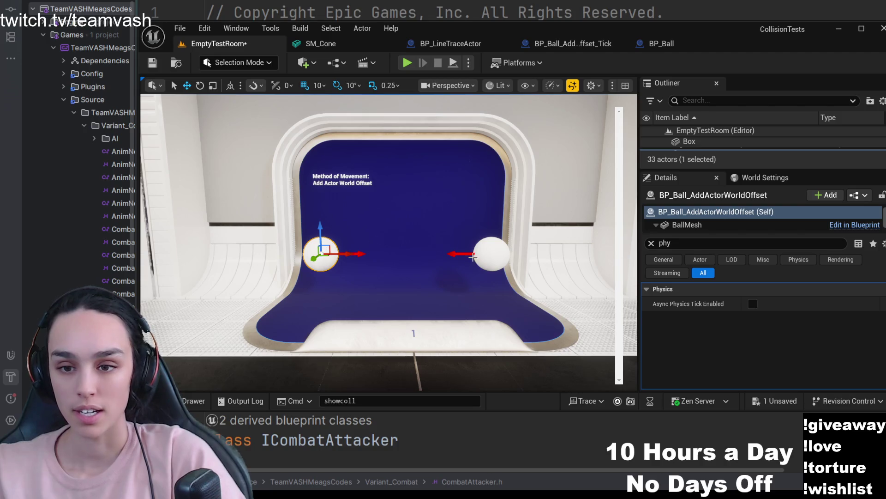
Check each ball's full Details for Should Sweep off, then bring up the Content Drawer.
click(490, 256)
click(651, 244)
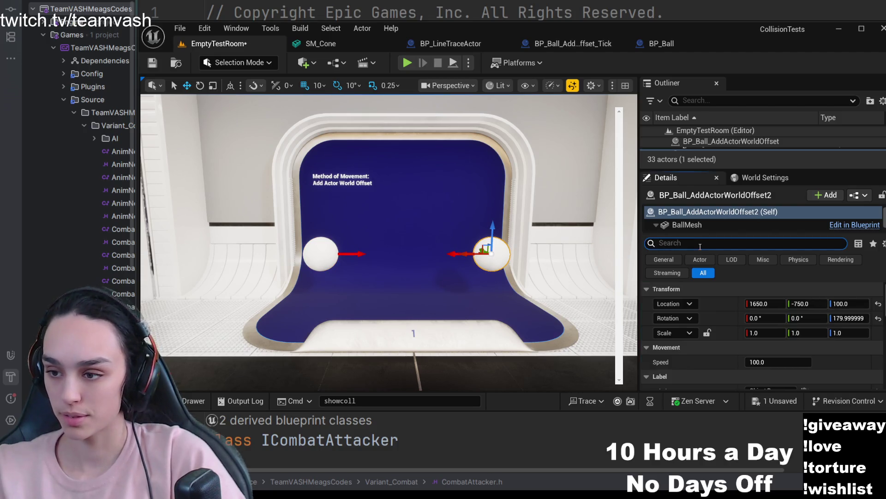
scroll(700, 304, down, 2)
scroll(700, 306, down, 3)
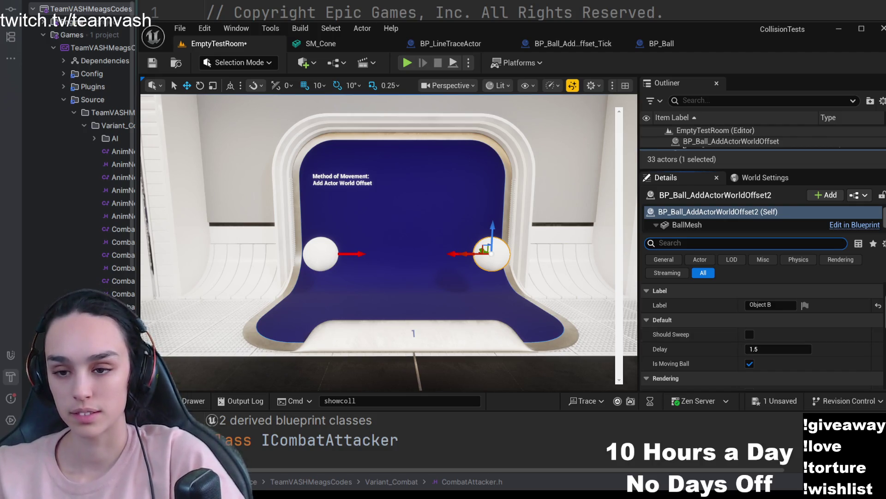
click(466, 252)
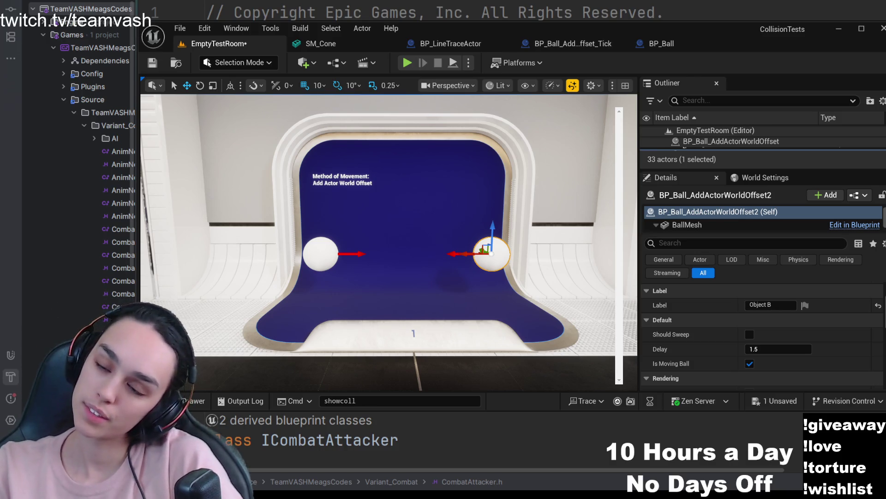
click(320, 254)
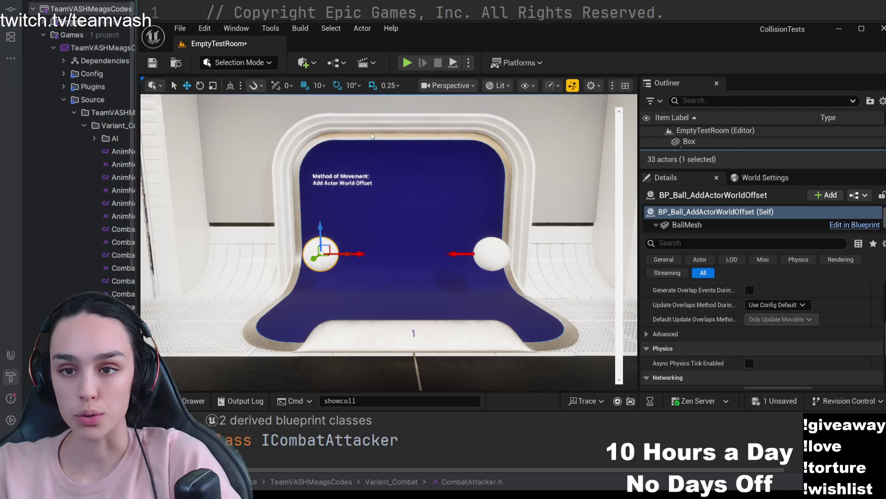
key(ctrl+b)
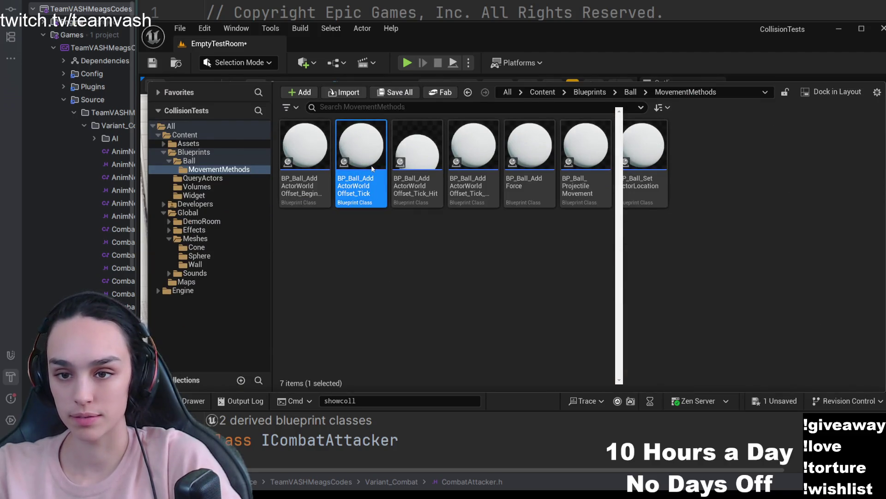
Inspect the Tick ball's BallMesh component and browse to its SM_Sphere_30 mesh asset.
double_click(361, 149)
scroll(721, 270, down, 3)
scroll(735, 274, down, 2)
scroll(730, 270, down, 2)
scroll(729, 268, down, 2)
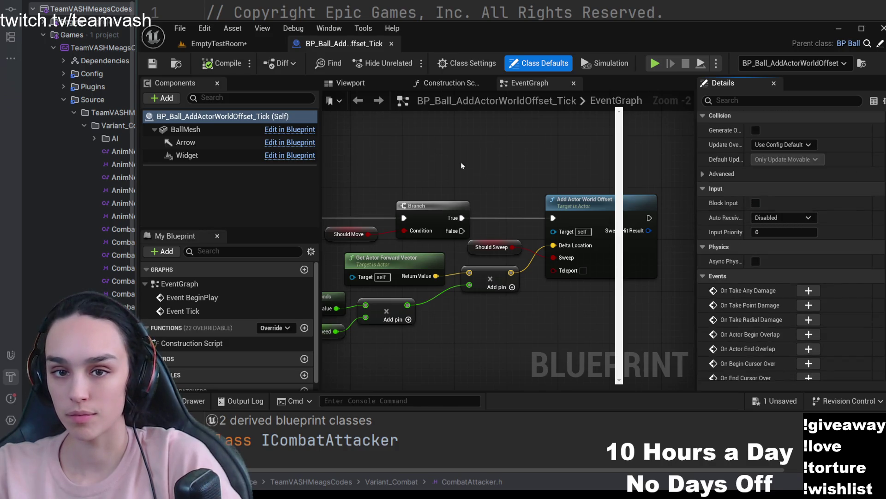
click(185, 130)
scroll(808, 226, down, 3)
scroll(798, 235, down, 5)
scroll(799, 236, down, 5)
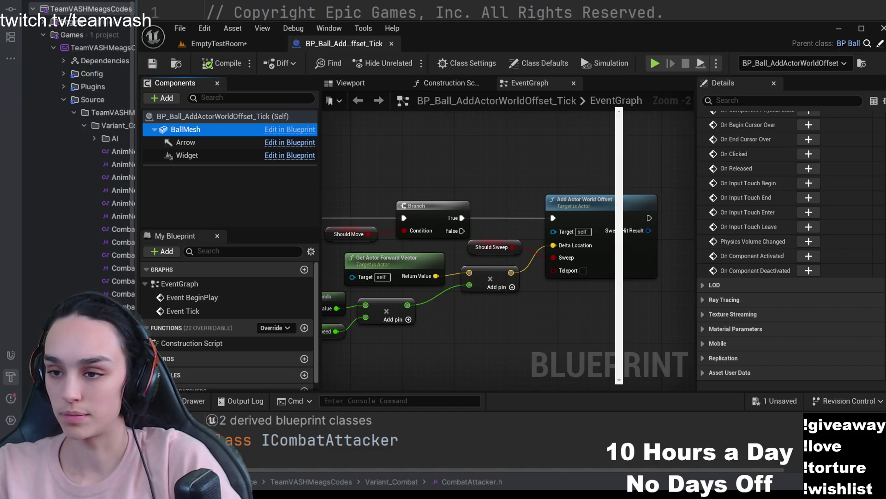
scroll(754, 261, up, 5)
scroll(753, 261, up, 5)
scroll(742, 262, up, 5)
scroll(742, 261, up, 5)
scroll(743, 262, up, 5)
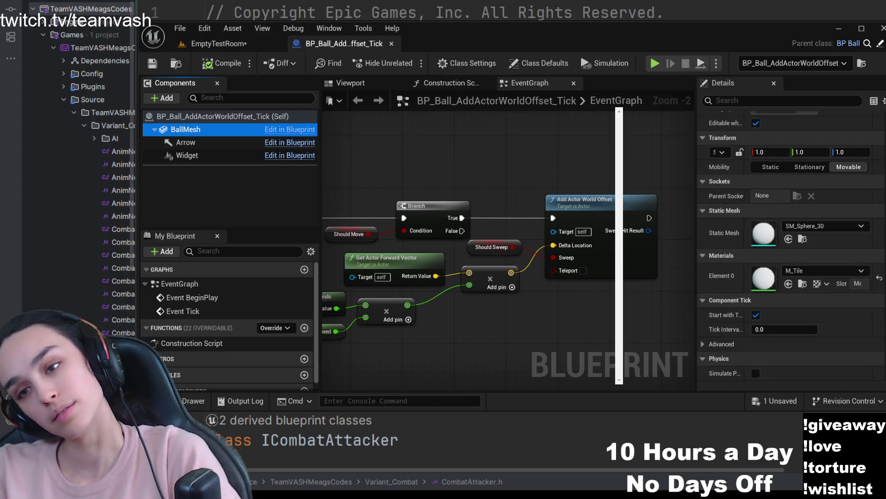
click(802, 240)
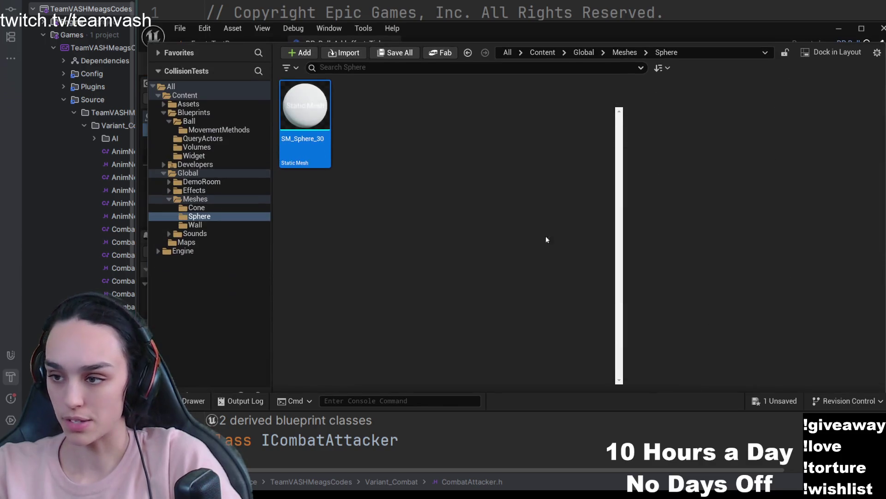
Open SM_Sphere_30 to review its collision settings and surface, then return to the ball blueprint.
key(ctrl+space)
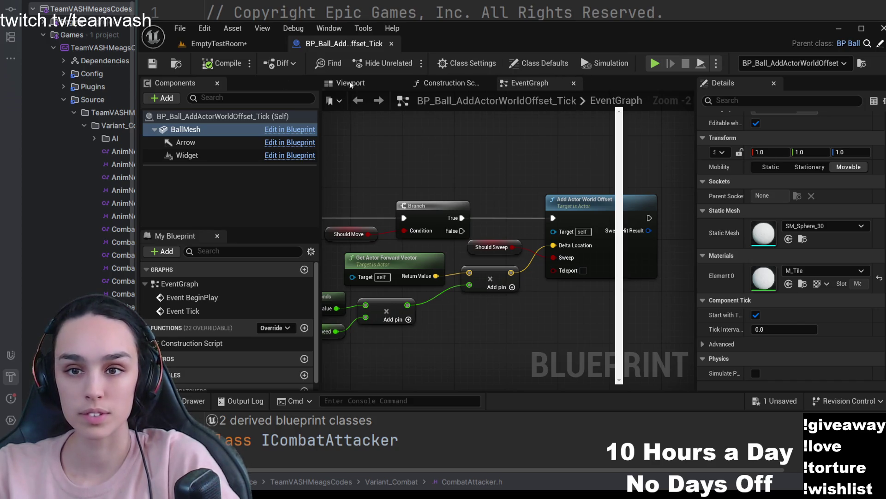
double_click(276, 129)
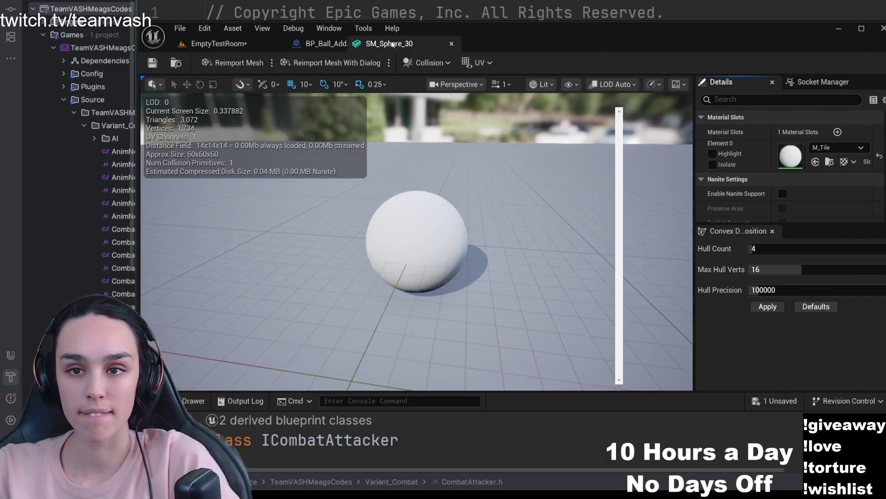
scroll(776, 189, down, 3)
scroll(772, 191, down, 3)
scroll(772, 190, down, 2)
scroll(772, 190, down, 3)
scroll(772, 190, down, 3)
scroll(773, 190, down, 3)
scroll(770, 190, down, 3)
scroll(770, 192, down, 2)
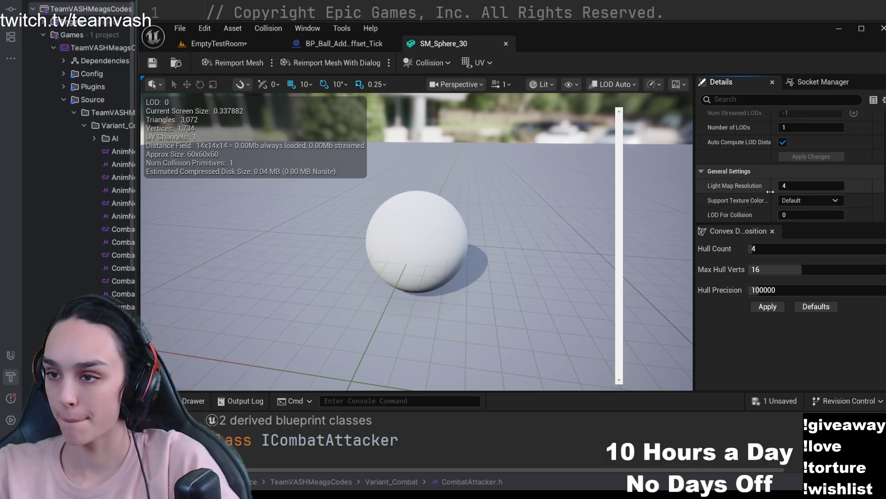
scroll(770, 192, down, 3)
scroll(771, 192, down, 3)
scroll(770, 193, down, 3)
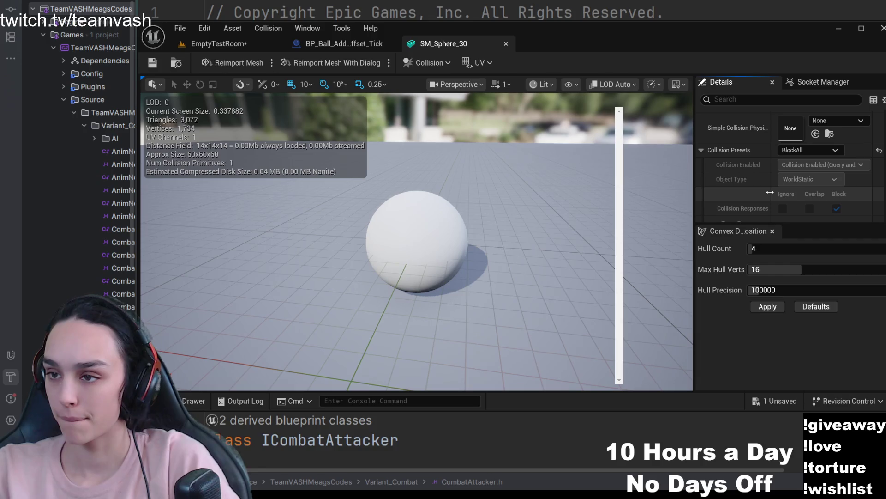
scroll(771, 192, down, 3)
scroll(771, 192, down, 3)
scroll(770, 192, down, 3)
scroll(770, 192, down, 3)
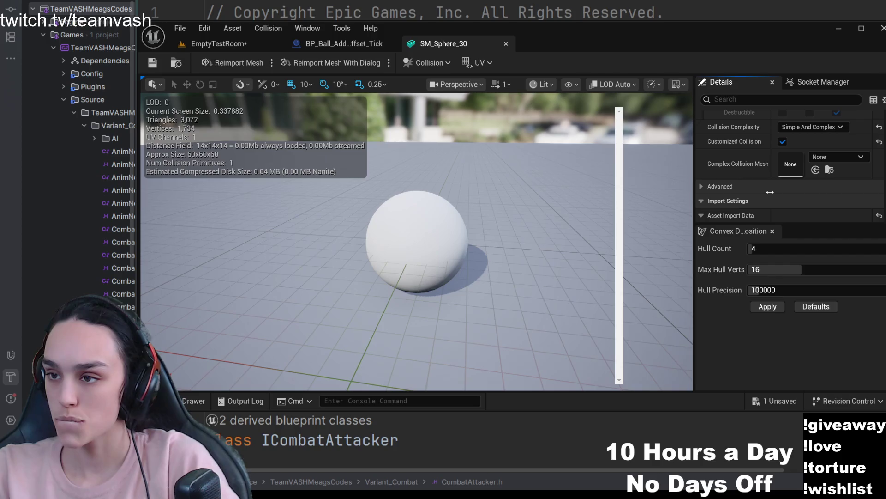
scroll(770, 192, up, 1)
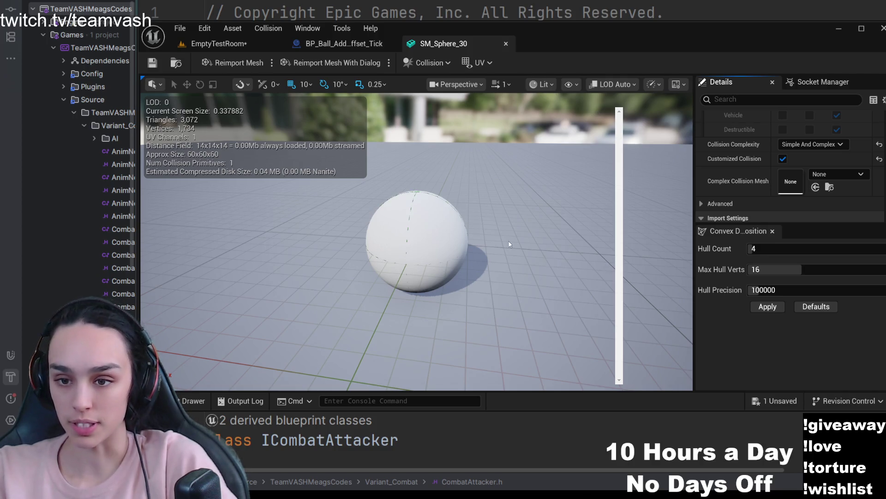
drag(510, 244, 511, 244)
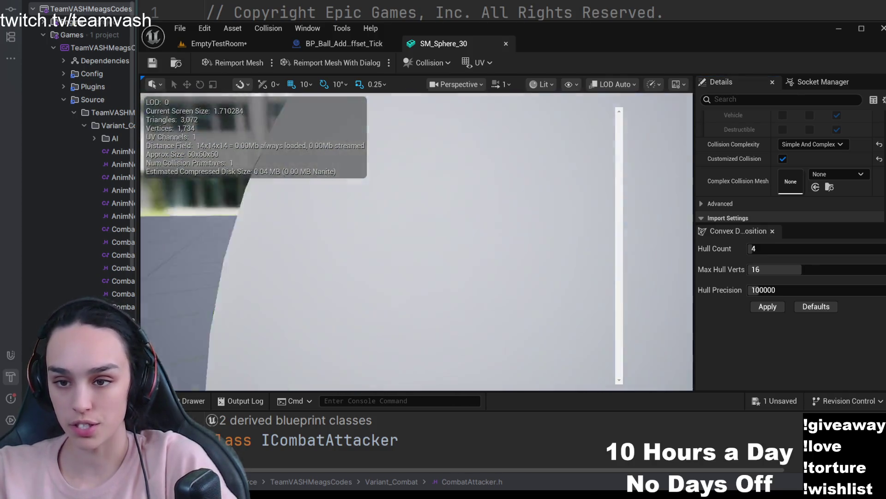
drag(511, 245, 510, 244)
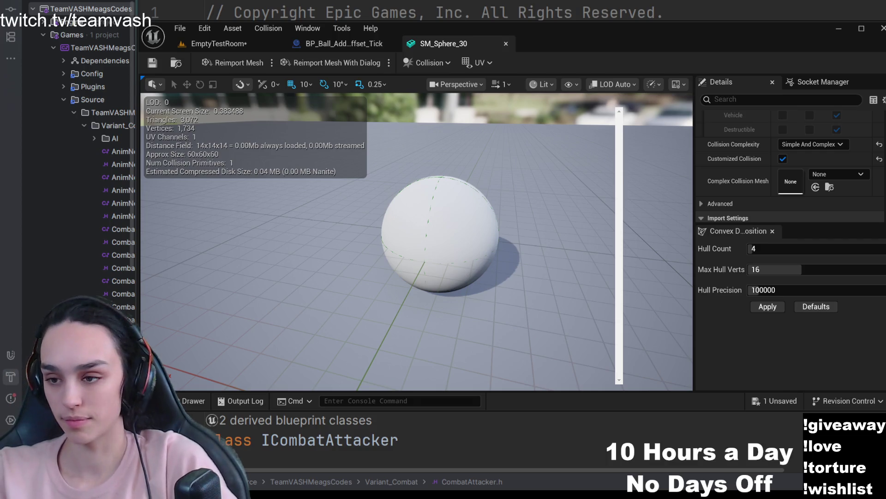
scroll(753, 187, up, 2)
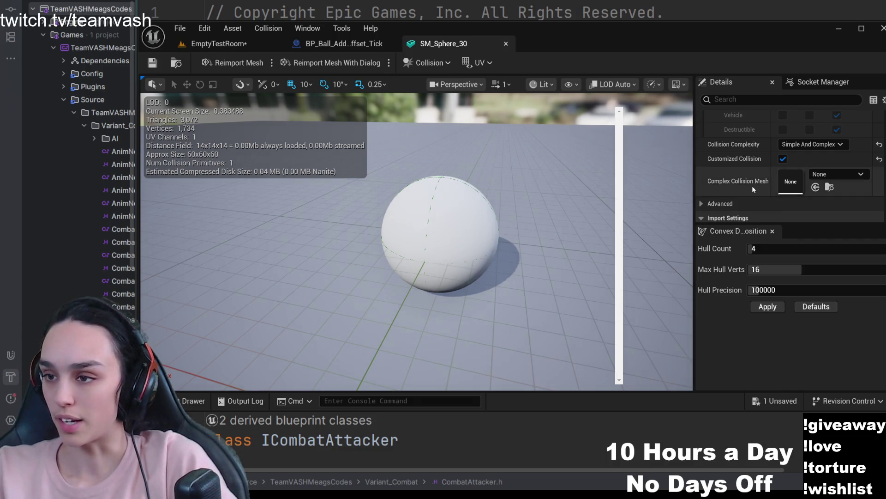
scroll(751, 177, up, 3)
scroll(758, 208, up, 2)
scroll(758, 208, up, 2)
scroll(767, 191, up, 3)
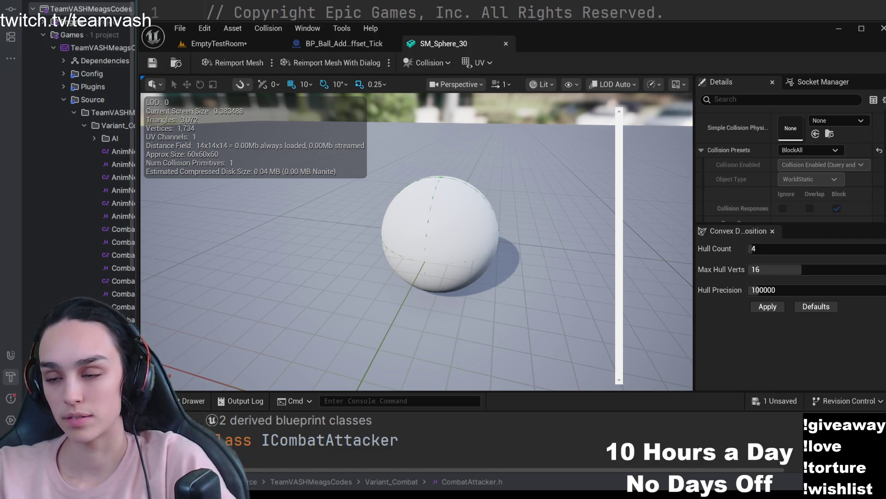
key(ctrl+Tab)
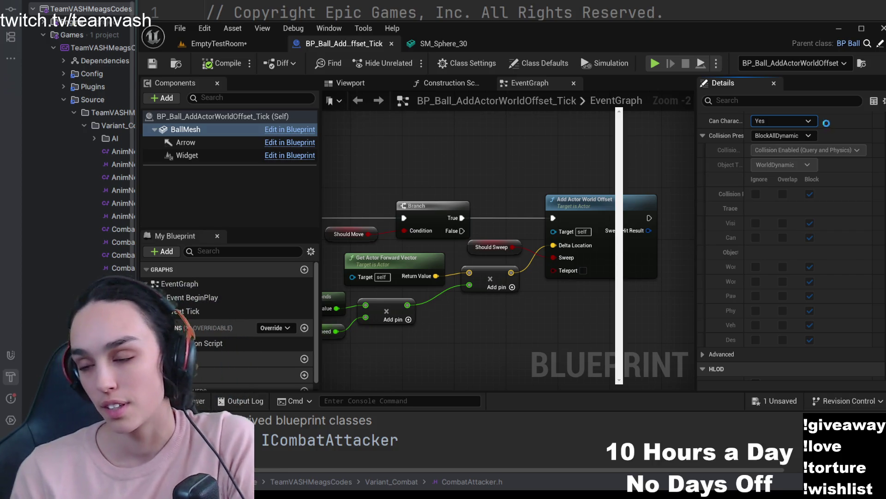
click(783, 135)
click(789, 147)
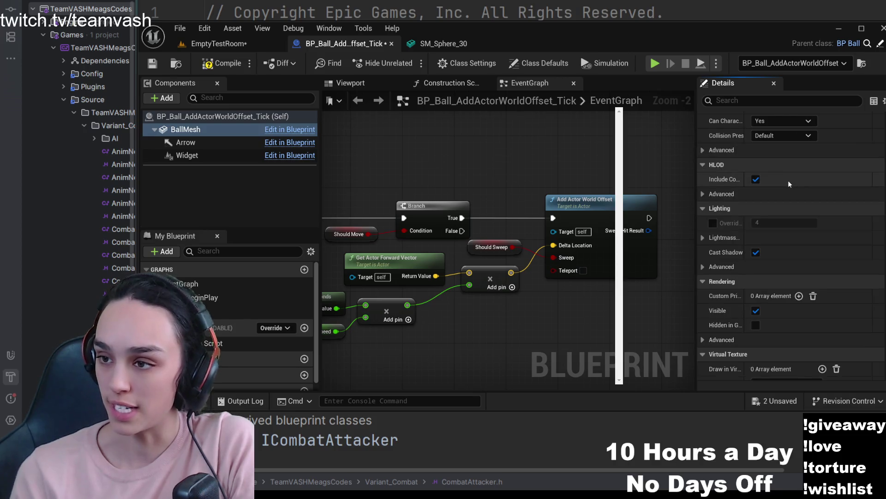
click(444, 43)
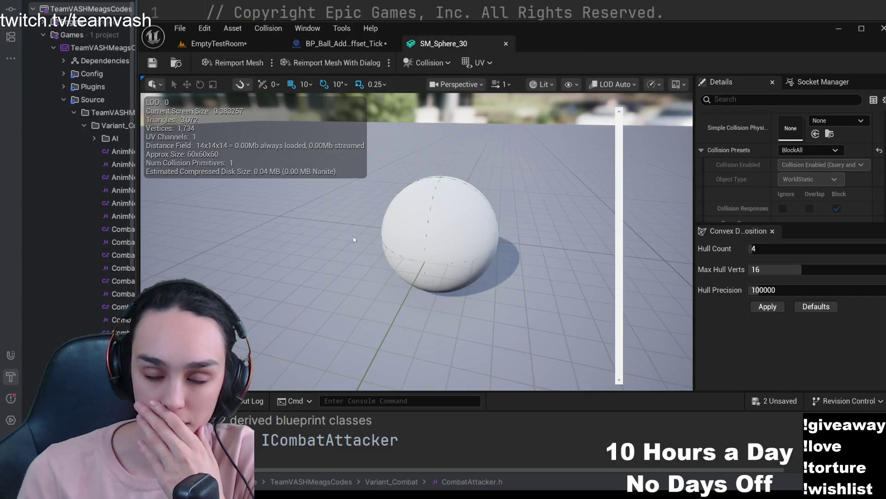
click(360, 44)
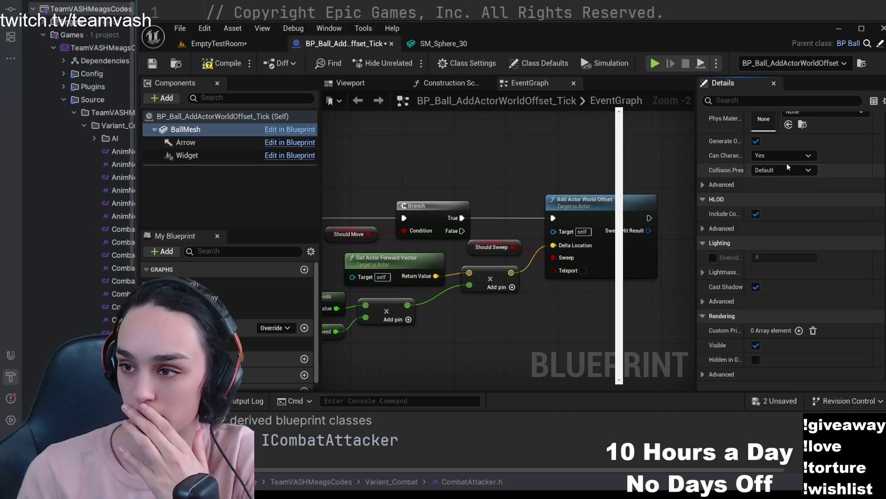
click(779, 184)
click(787, 252)
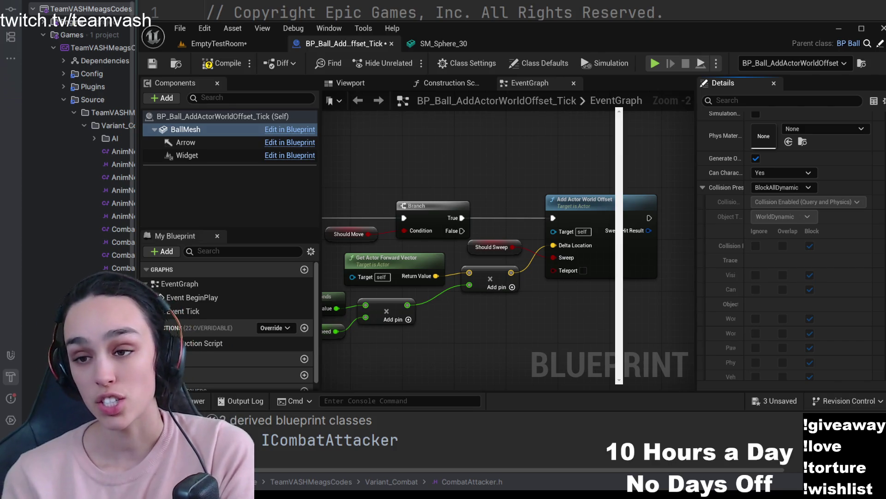
click(229, 43)
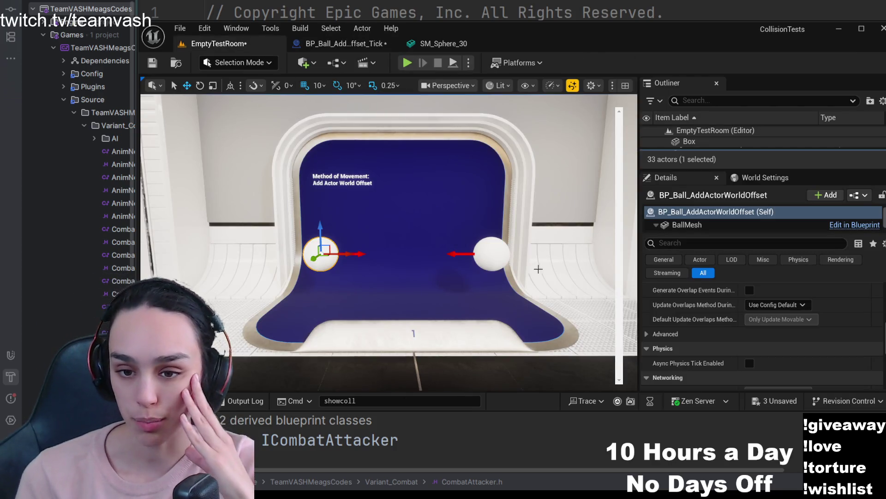
scroll(690, 310, down, 2)
scroll(691, 310, down, 2)
scroll(665, 298, down, 1)
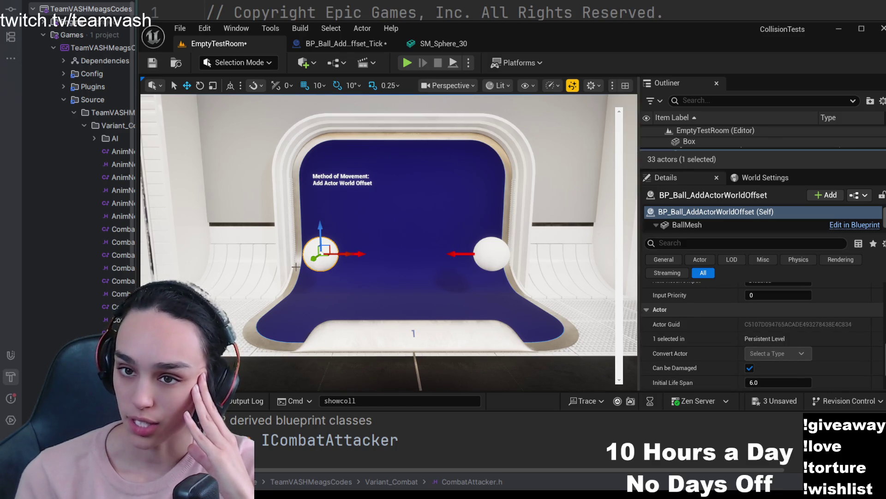
Preview the ball blueprint's mesh in its Viewport, then return to the EmptyTestRoom level.
click(346, 43)
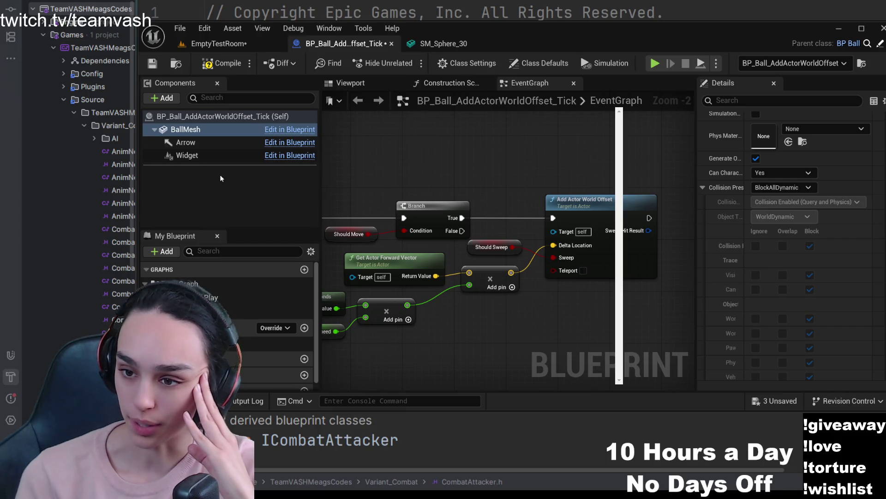
click(351, 83)
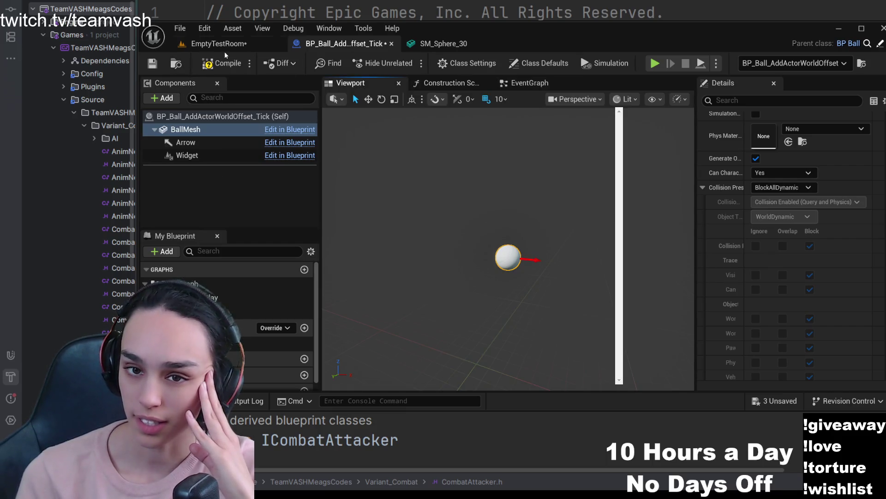
click(221, 43)
scroll(716, 368, down, 2)
scroll(717, 367, down, 3)
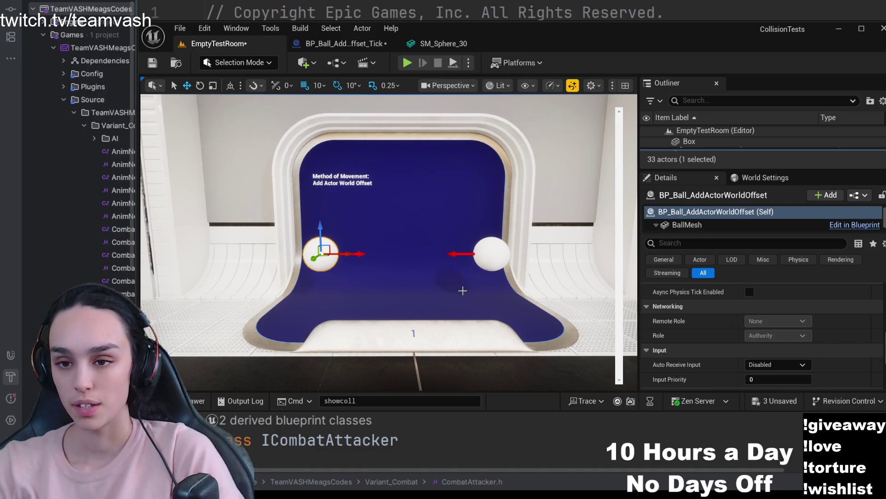
scroll(708, 327, down, 2)
scroll(700, 328, up, 3)
scroll(700, 329, down, 1)
scroll(700, 330, down, 1)
scroll(696, 333, down, 2)
scroll(690, 345, up, 1)
scroll(691, 345, down, 2)
scroll(690, 345, down, 2)
scroll(690, 345, down, 2)
scroll(691, 345, down, 1)
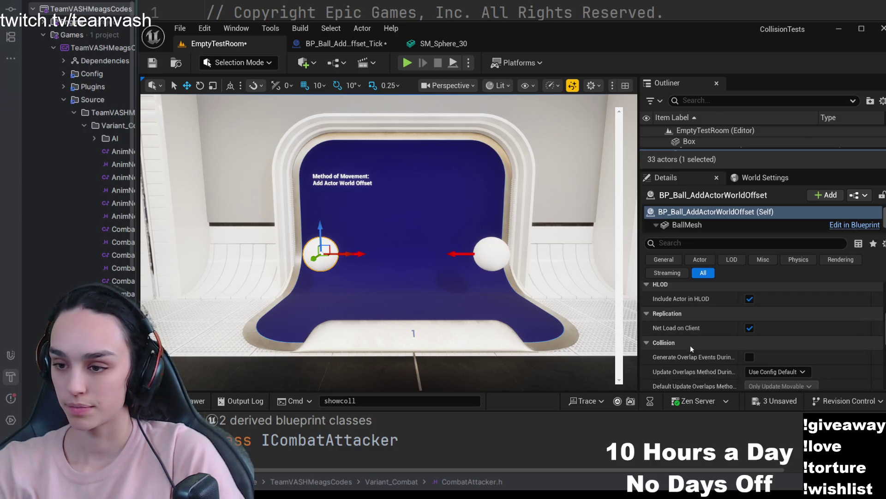
scroll(691, 345, down, 1)
scroll(665, 346, down, 1)
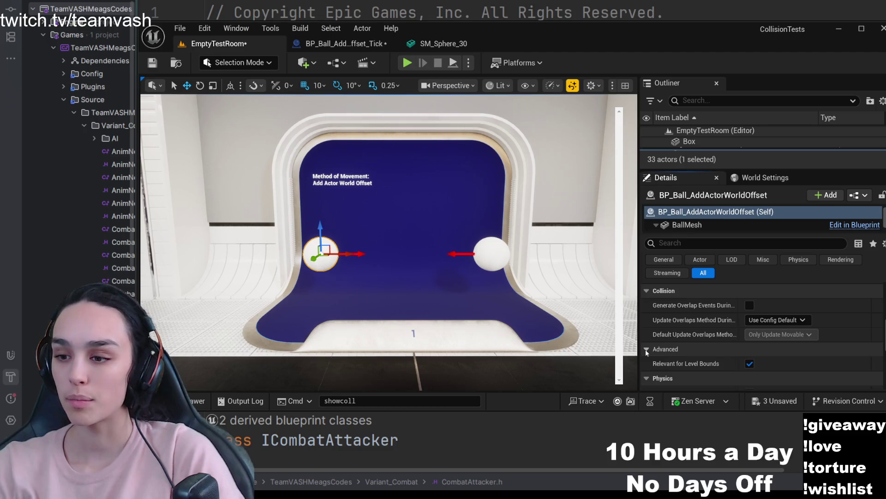
scroll(645, 350, down, 1)
scroll(657, 336, up, 1)
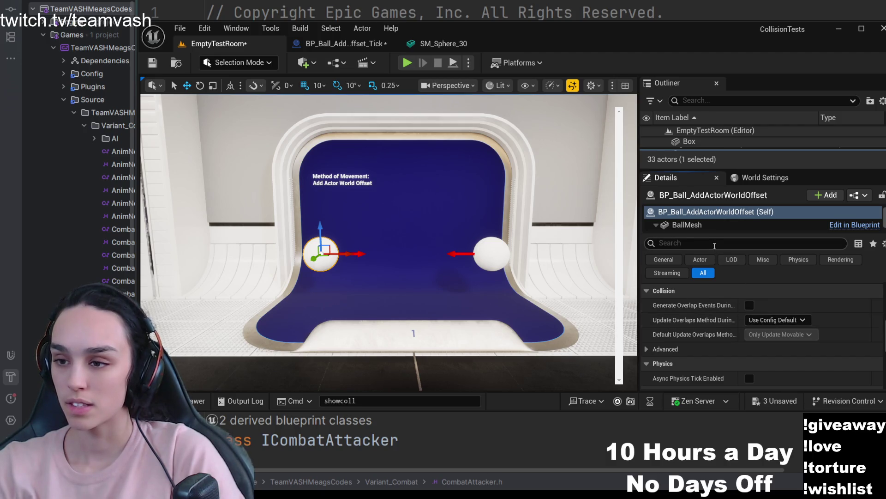
Show the left ball's BallMesh component details: SM_Sphere_30 with M_Tile, Movable.
click(662, 243)
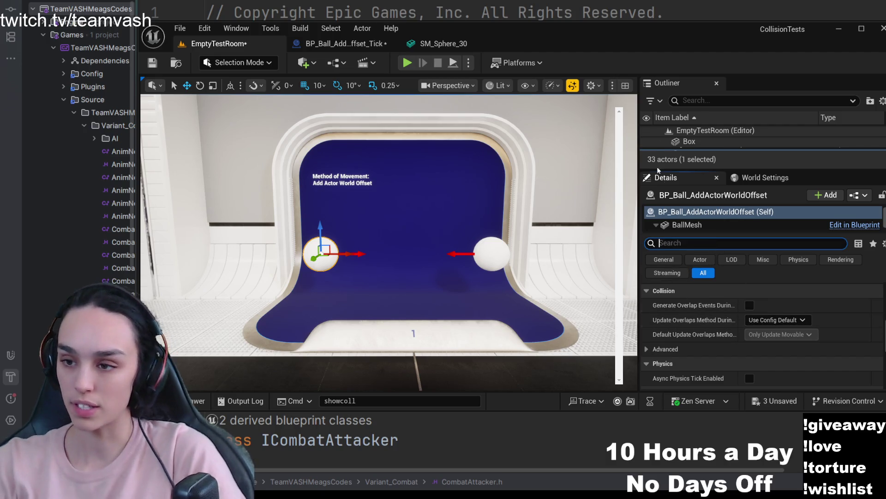
click(686, 224)
scroll(707, 322, up, 2)
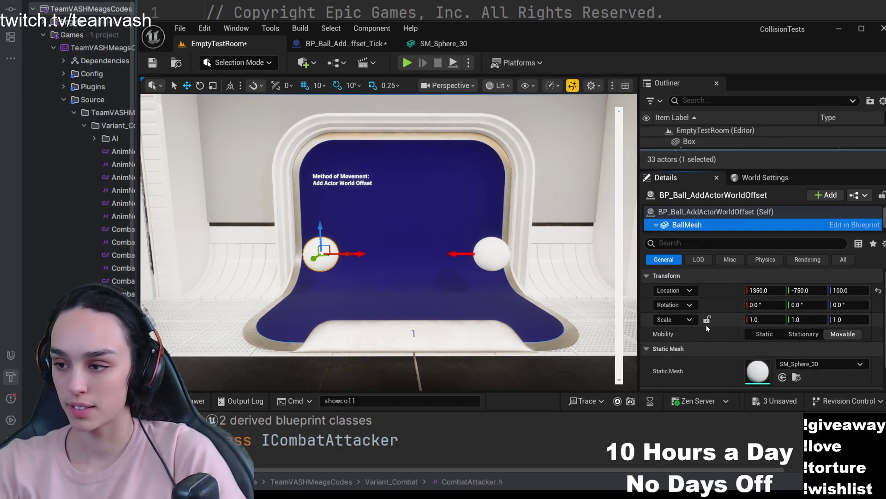
scroll(702, 347, down, 2)
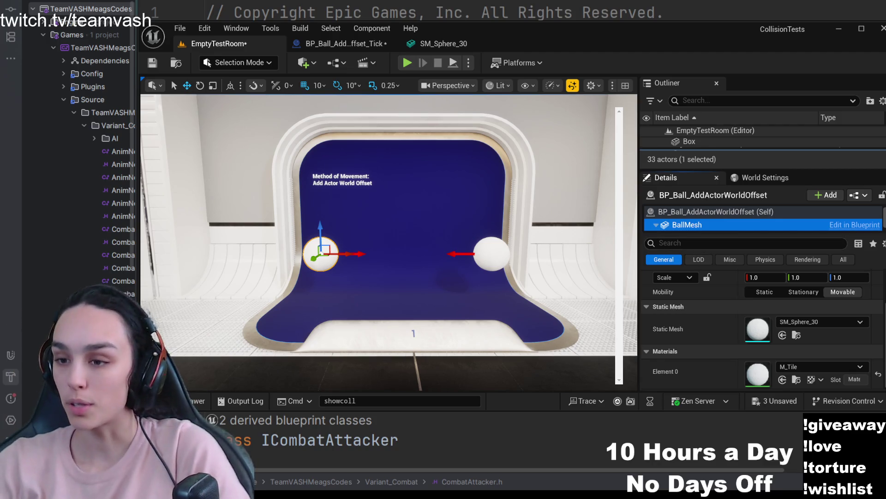
Undo both balls' BallMesh Collision Presets back to Default, then switch to the Tick ball blueprint.
click(692, 264)
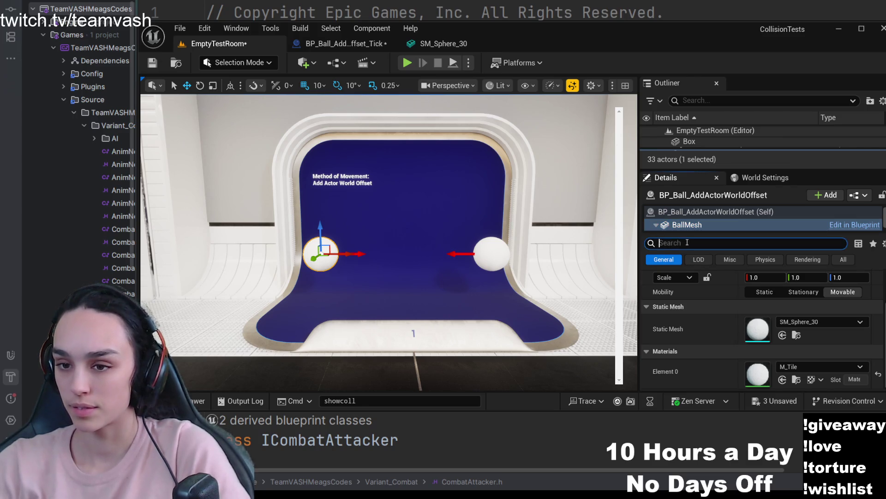
text(collisio)
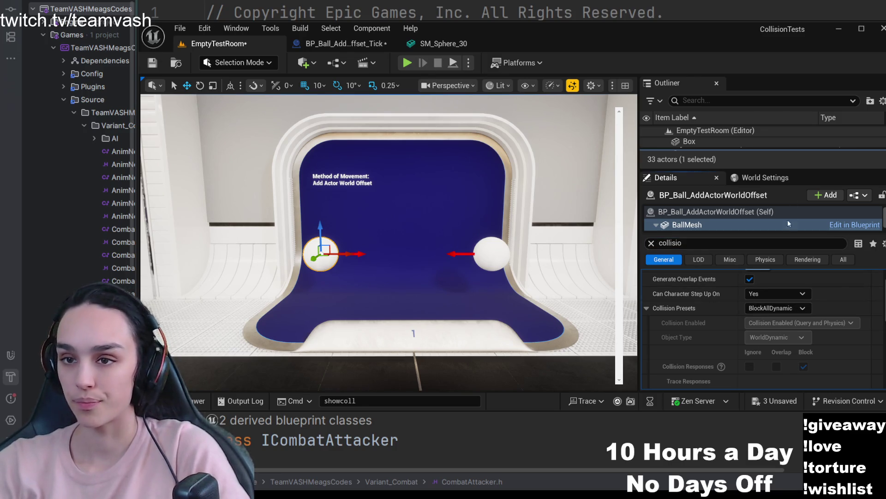
key(ctrl+z)
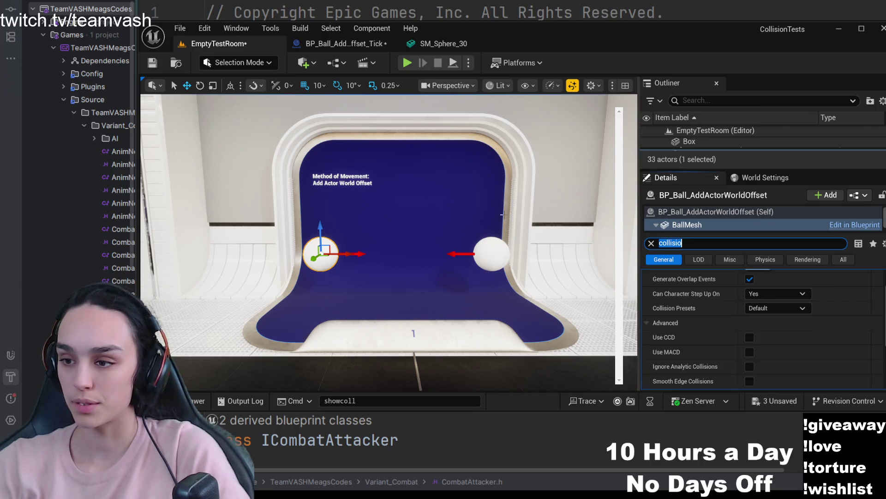
key(ctrl+z)
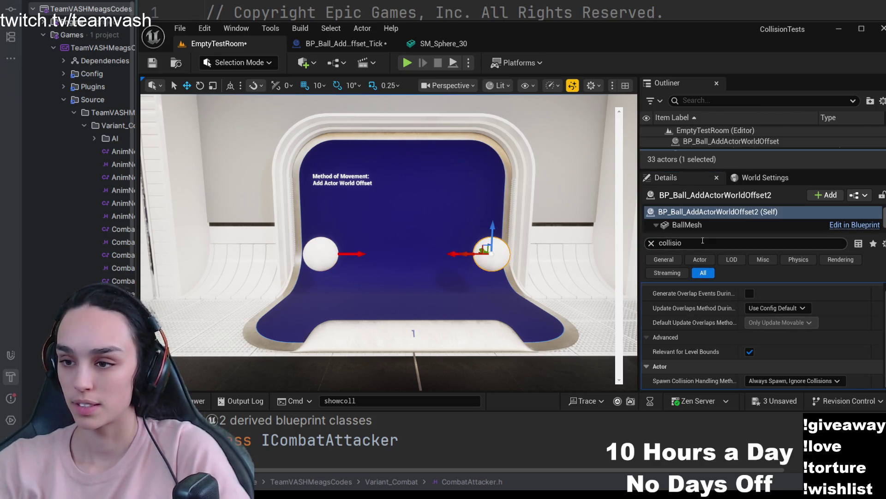
click(721, 223)
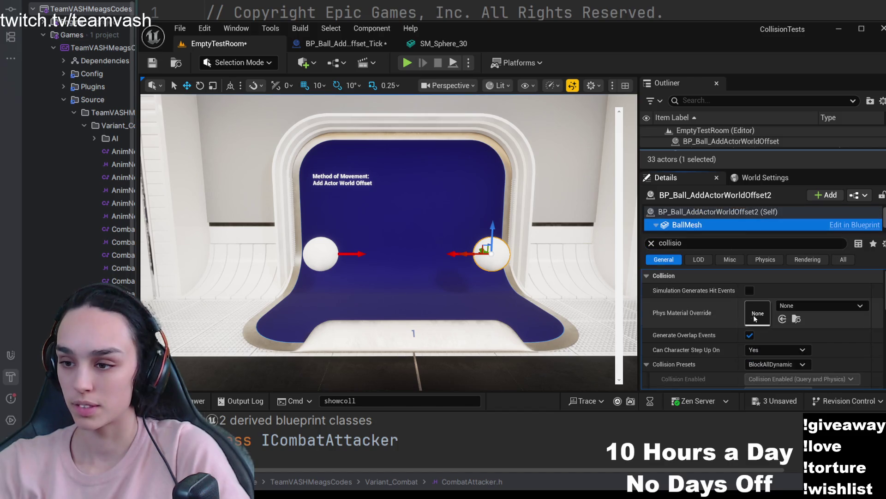
scroll(743, 330, down, 2)
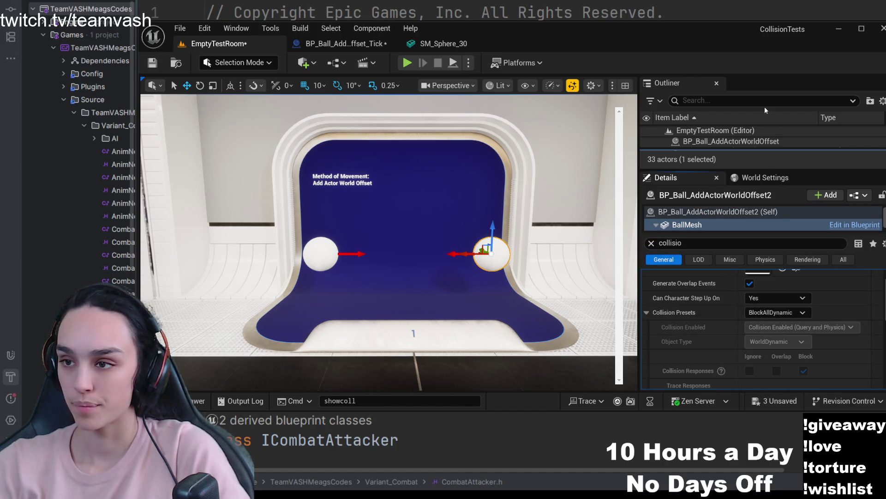
key(ctrl+z)
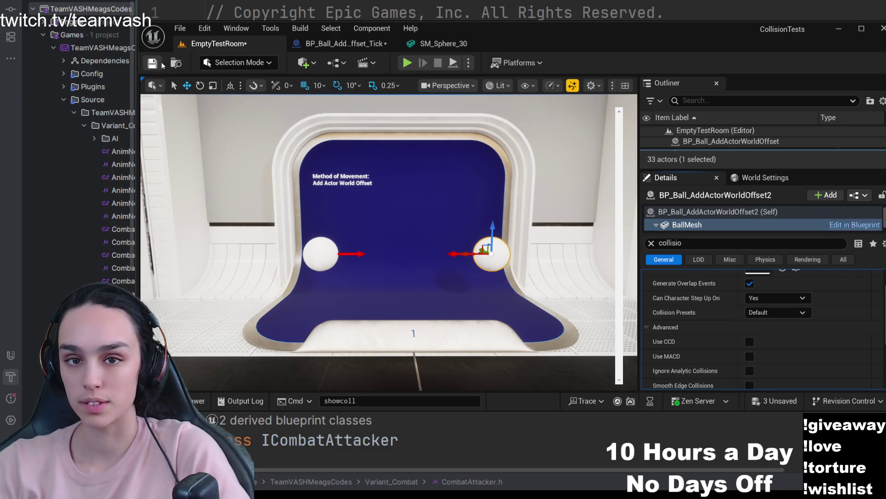
click(362, 45)
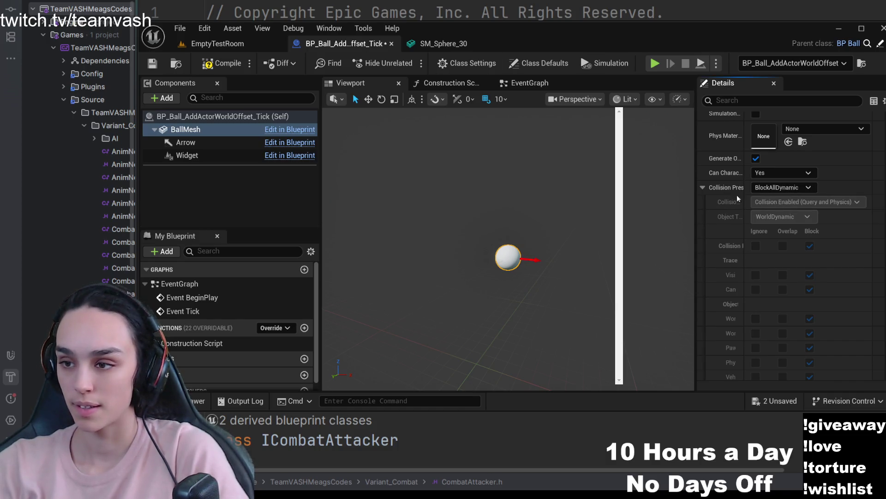
Set the ball blueprint mesh's Collision Presets to Default.
click(222, 62)
click(153, 63)
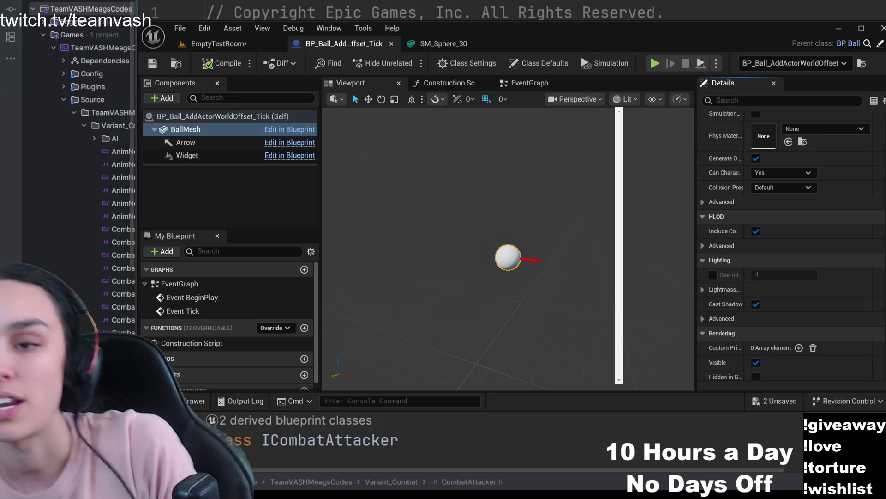
Check SM_Sphere_30's BlockAll collision, then save the EmptyTestRoom level.
click(444, 43)
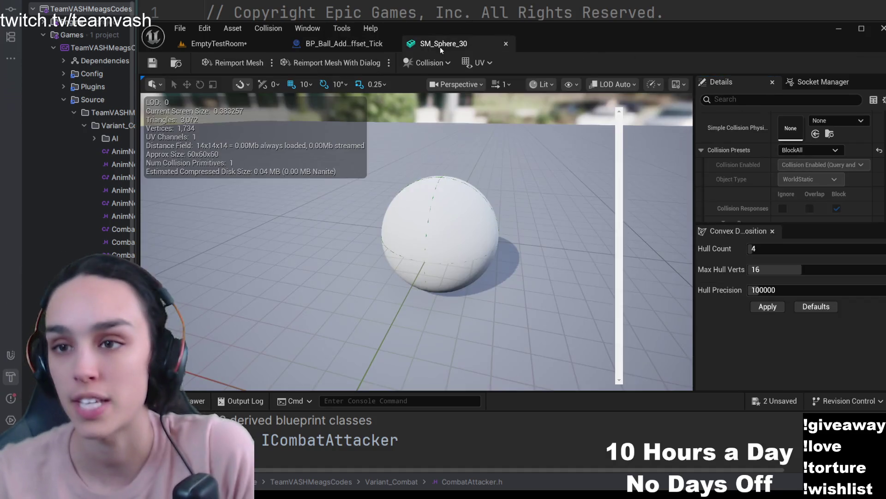
scroll(795, 191, down, 1)
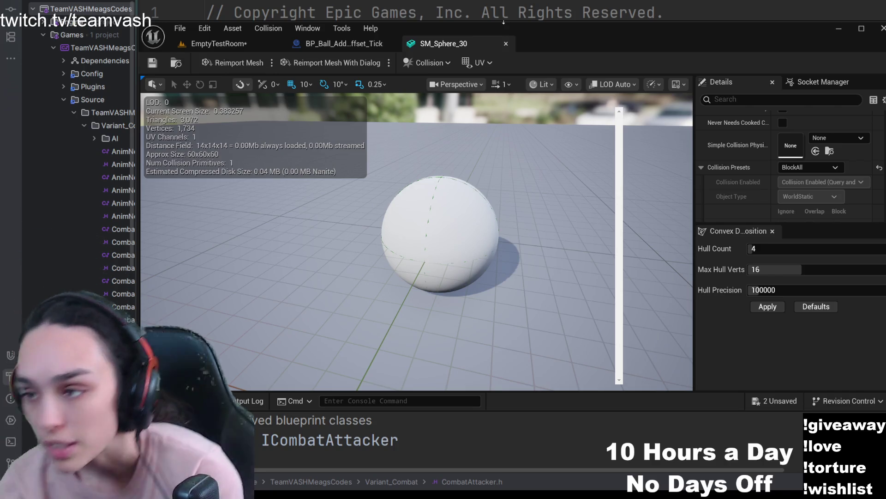
click(219, 43)
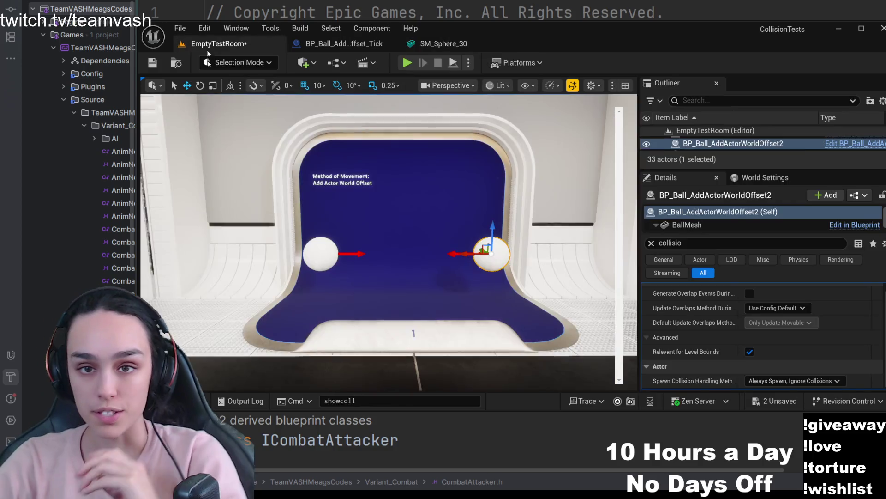
key(ctrl+s)
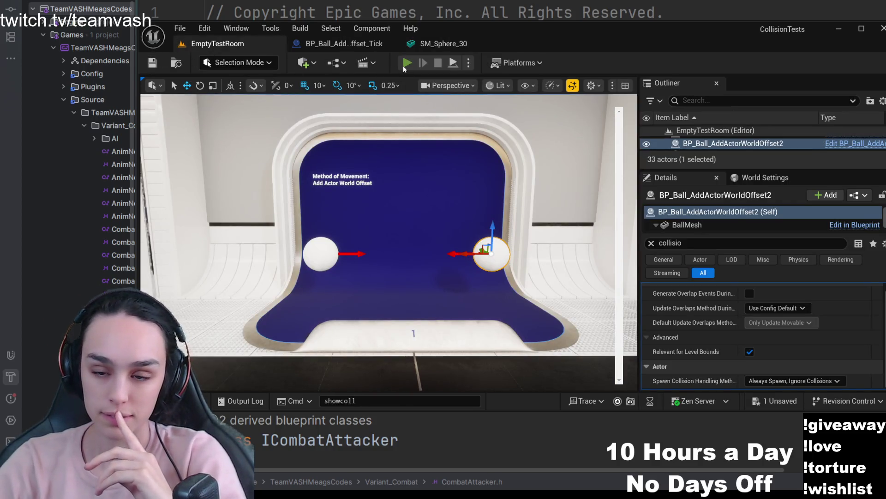
click(404, 63)
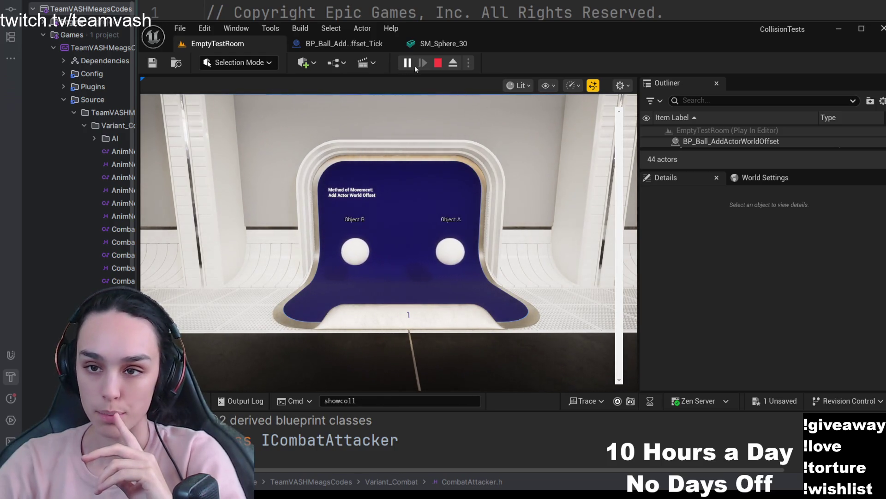
click(441, 64)
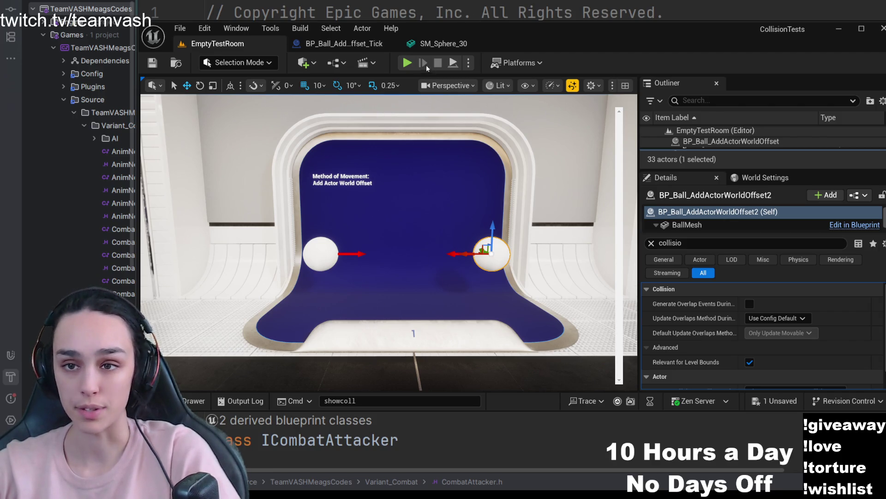
click(344, 43)
click(450, 83)
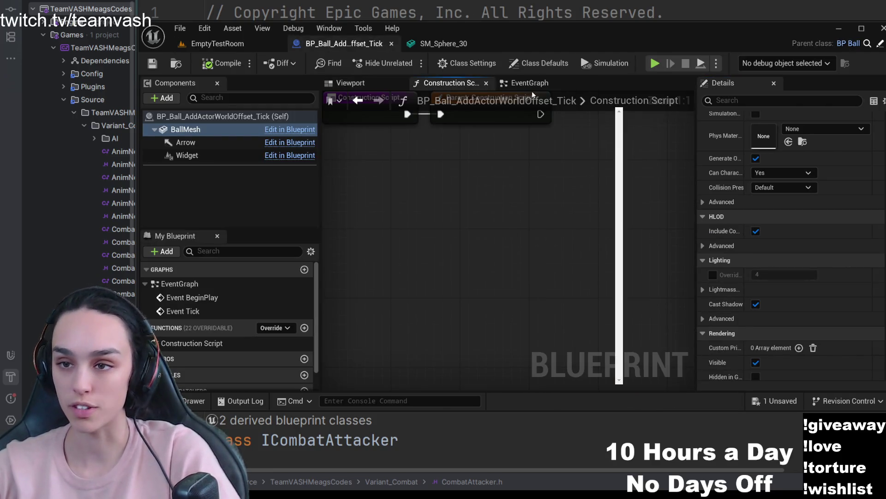
click(530, 82)
scroll(511, 174, up, 1)
scroll(469, 253, up, 1)
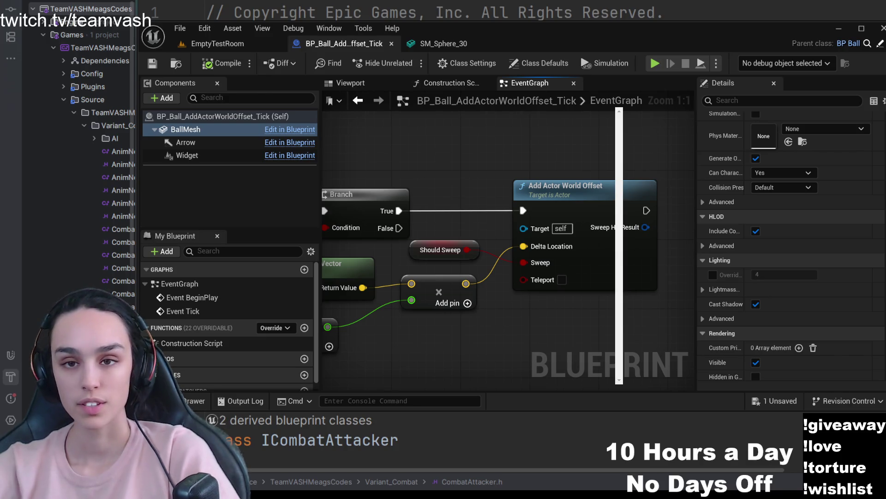
click(217, 43)
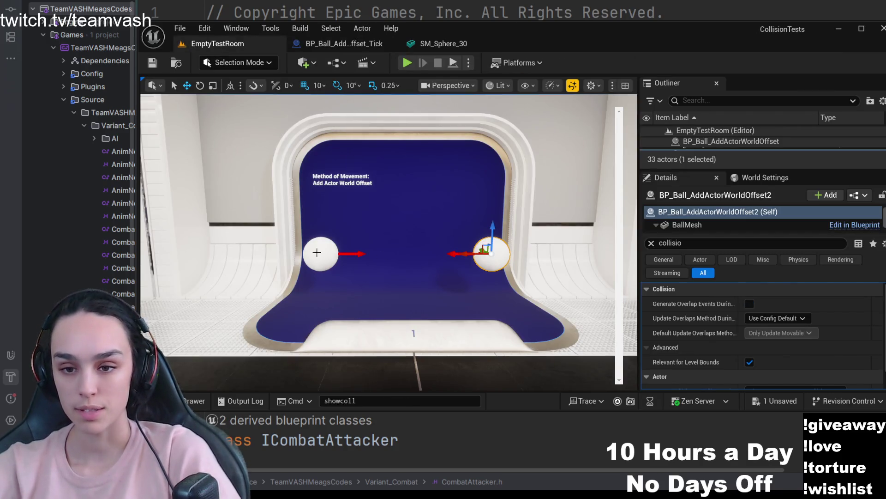
Select both balls, enable Should Sweep via a 'swee' property search, and save the level.
ctrl+click(319, 251)
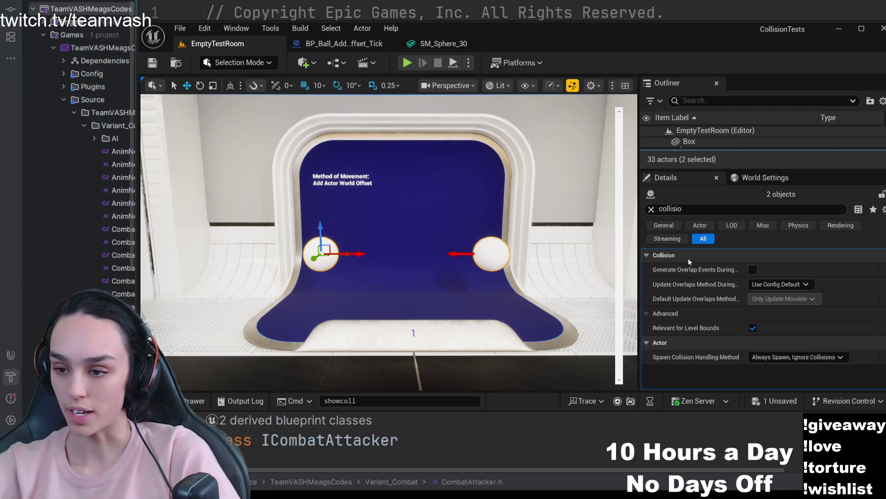
click(675, 212)
key(ctrl+a)
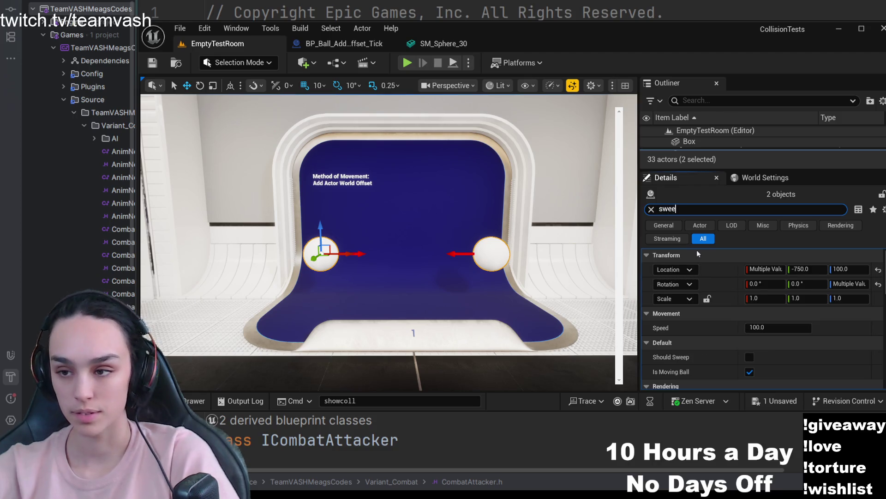
text(swee)
click(753, 269)
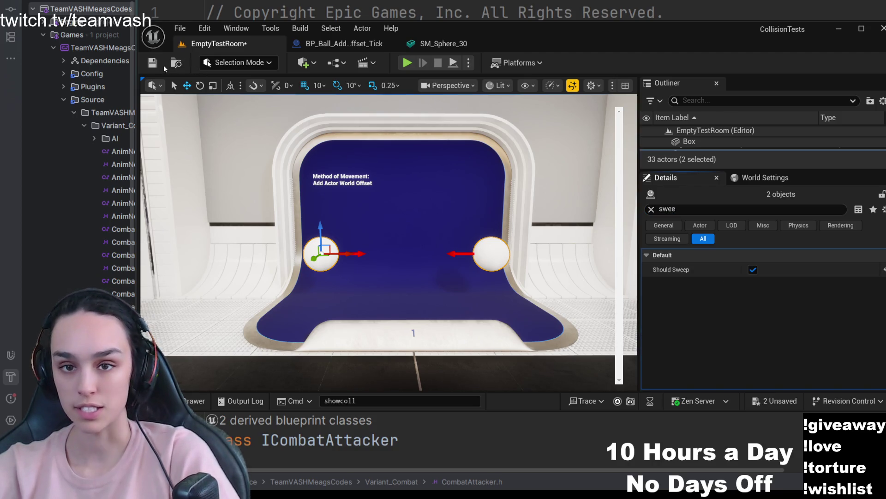
click(148, 60)
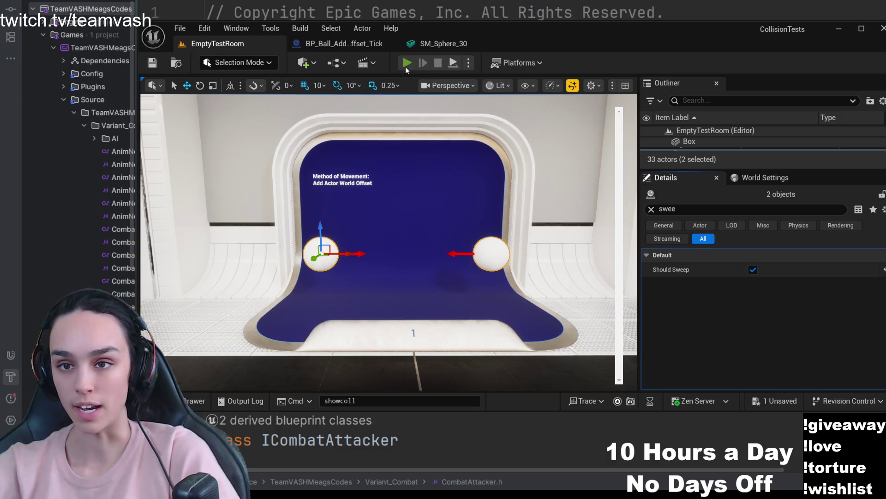
Run Play In Editor, fly around the Add Actor World Offset room, then stop the session.
click(407, 63)
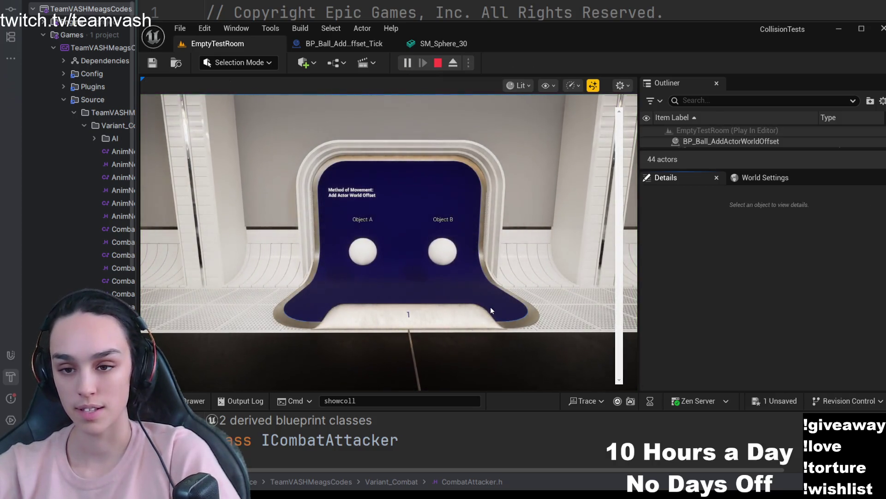
click(432, 290)
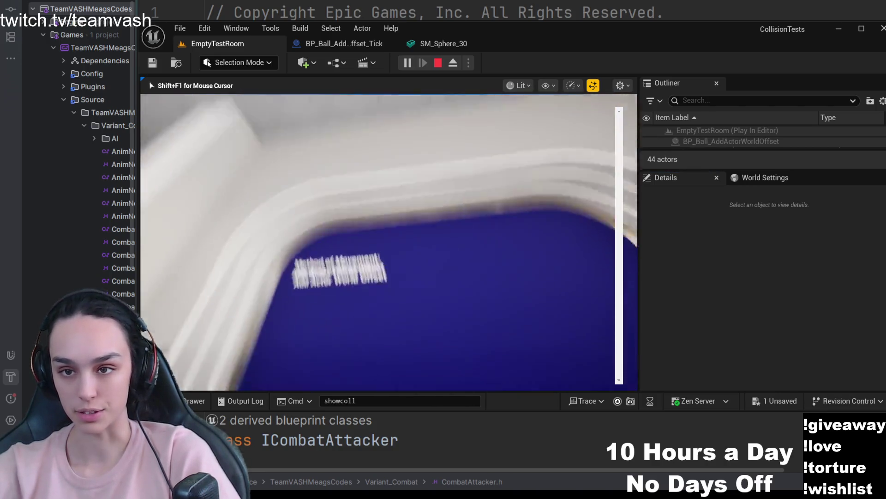
key(s)
key(w)
key(shift+F1)
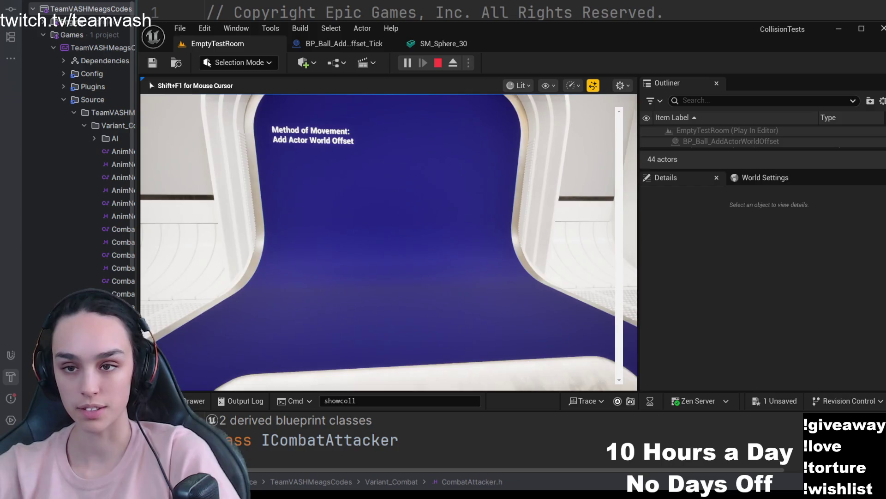
key(Escape)
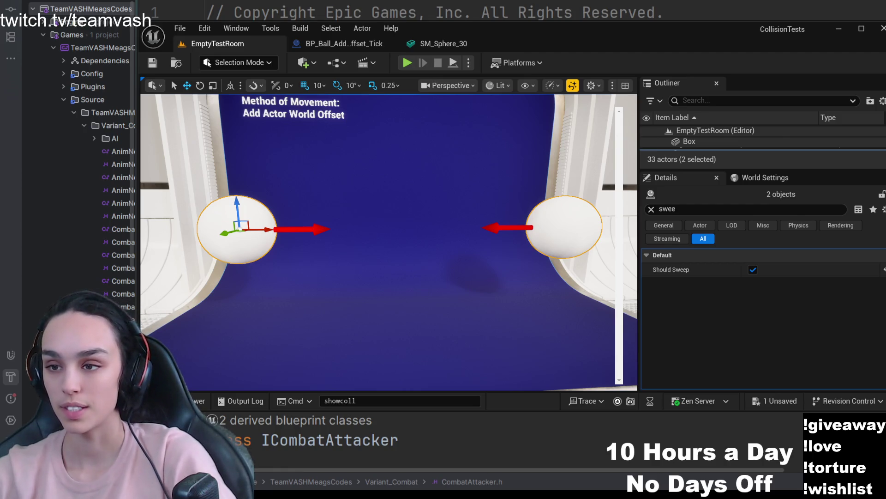
Return to EmptyTestRoom and fly over to inspect the Set Actor Location room's spheres.
click(447, 50)
click(218, 43)
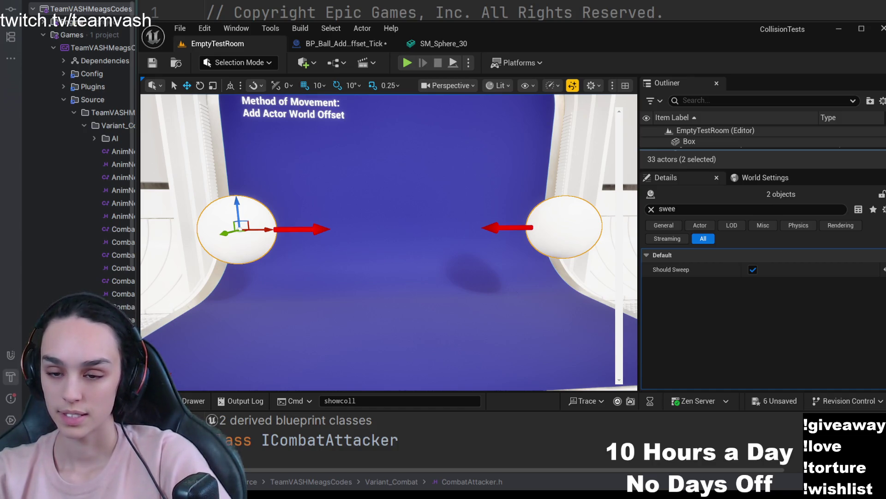
scroll(388, 242, down, 5)
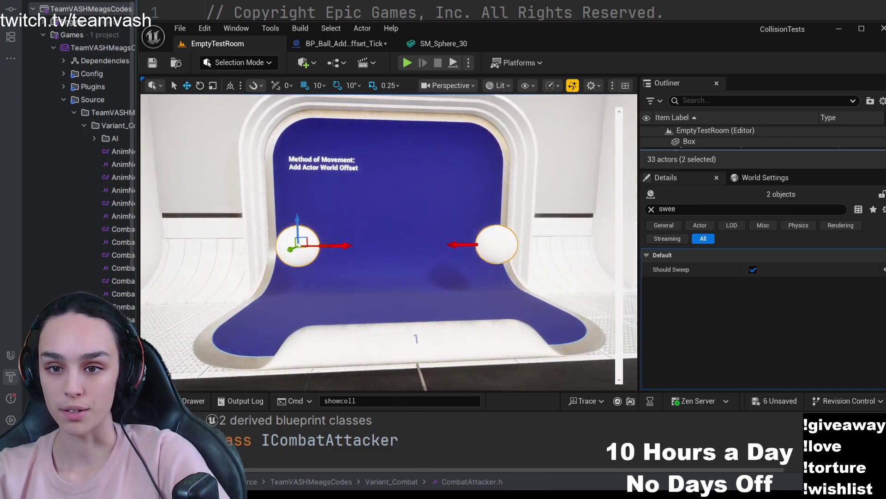
key(d)
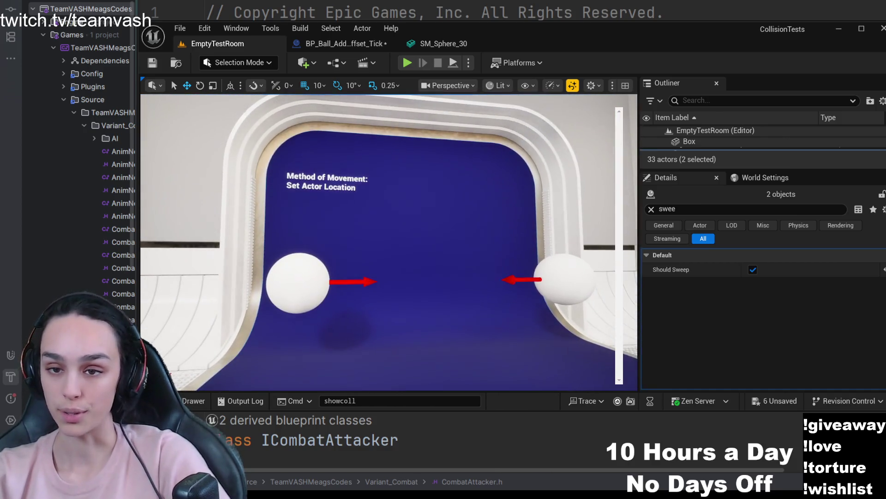
key(d)
key(a)
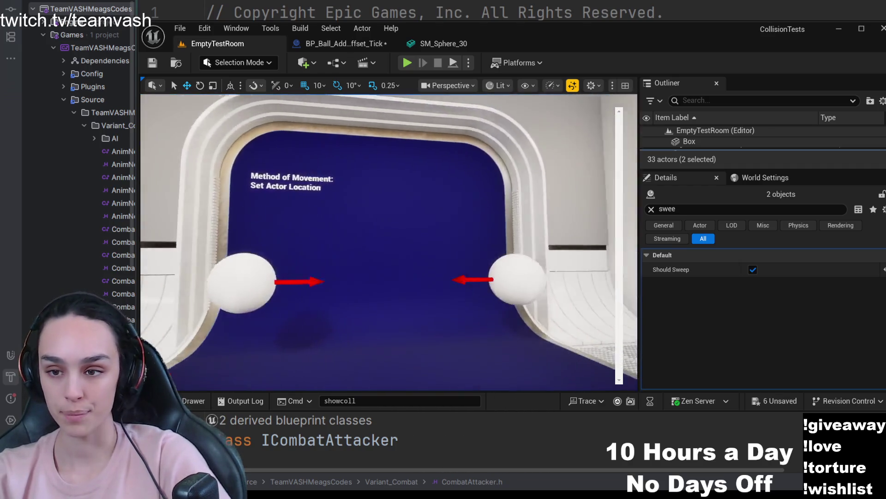
key(w)
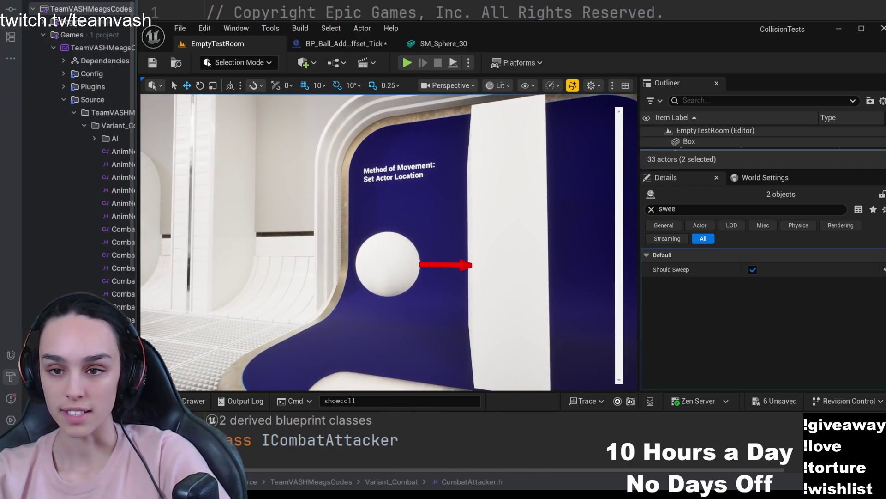
key(s)
Fly past the Add Force, Projectile Movement Component and Not Simulating Physics rooms.
key(w)
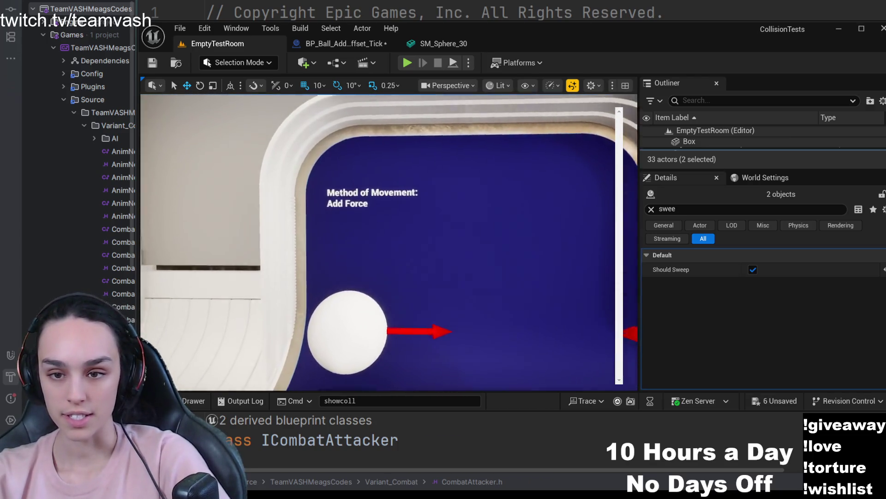
key(d)
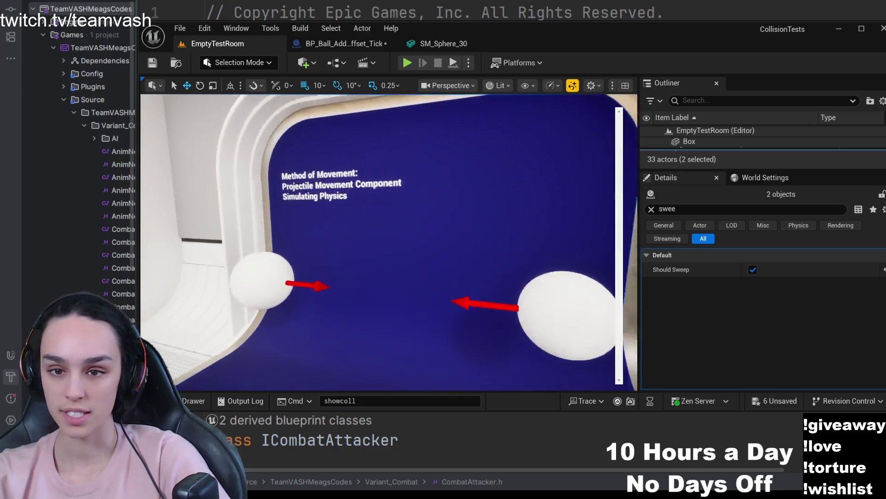
key(w)
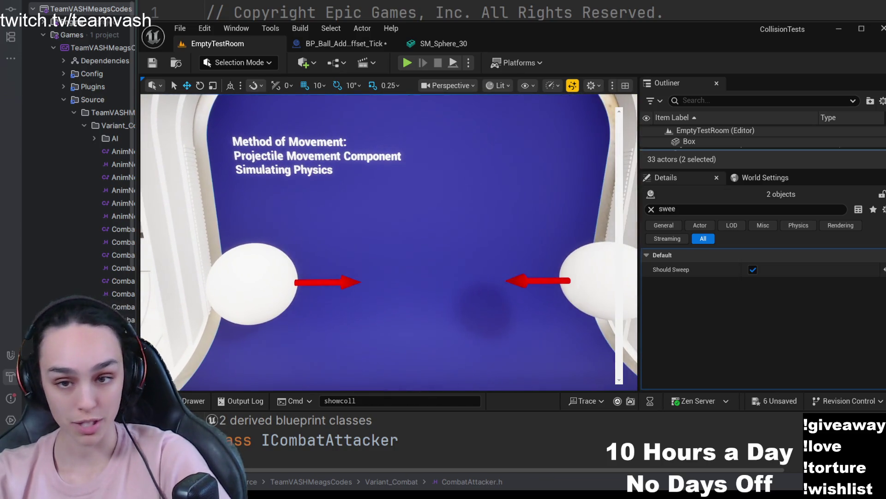
key(s)
key(d)
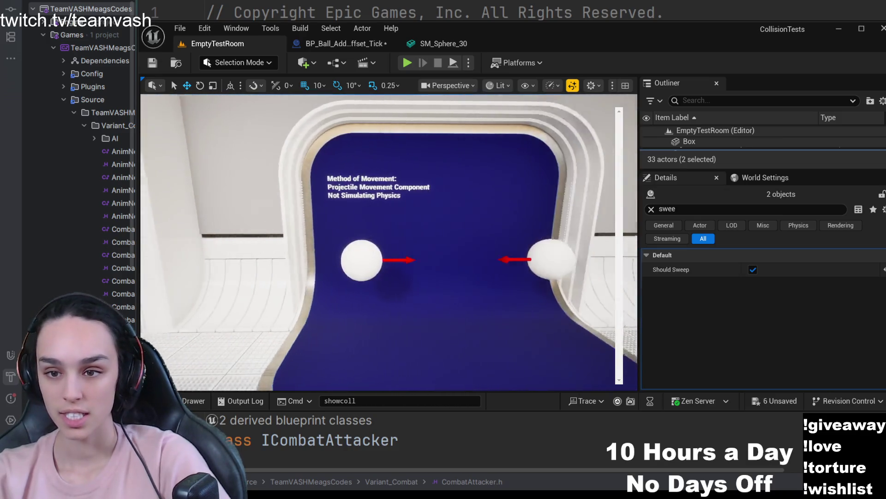
key(d)
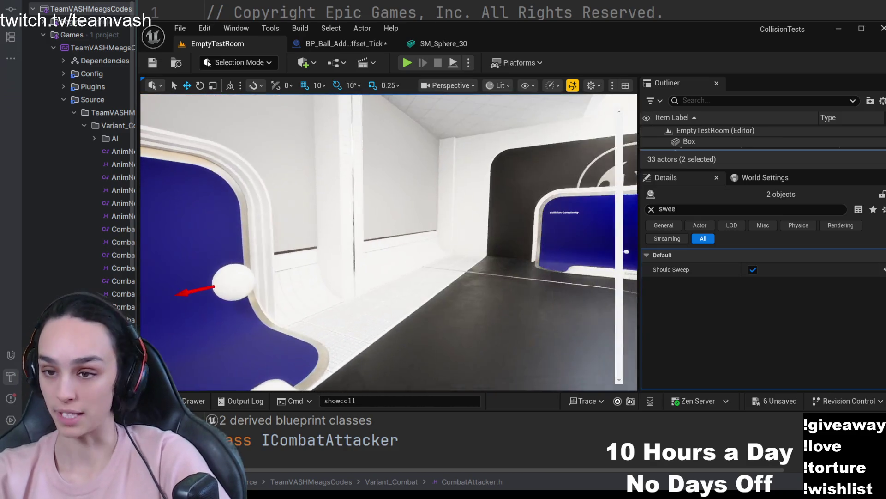
key(s)
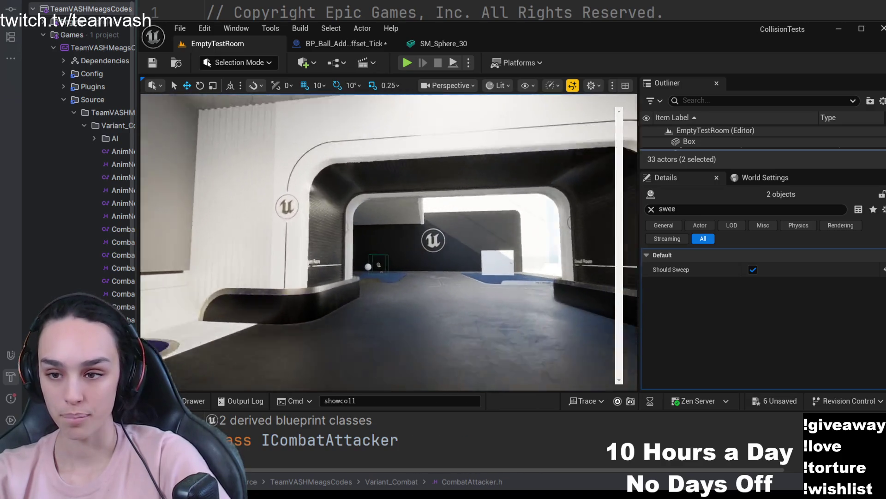
Tour the Open Room and Small Room shutters, the blue-floored ball room and its walls.
key(a)
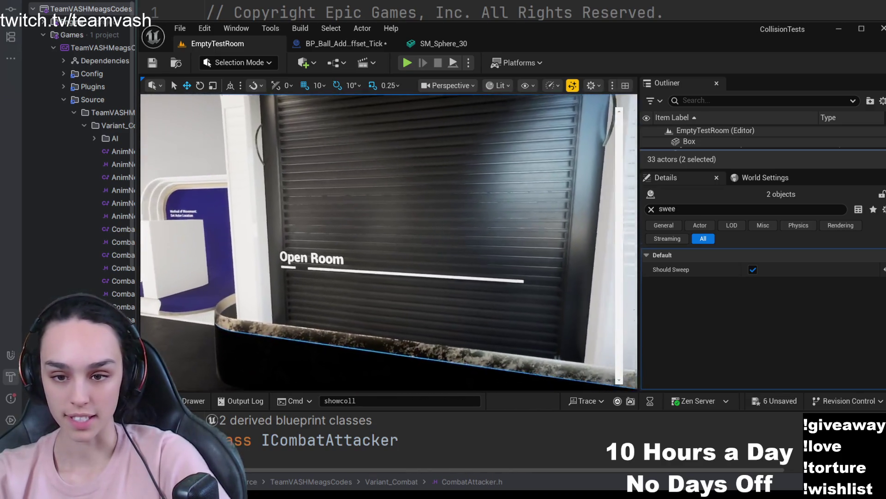
key(d)
key(w)
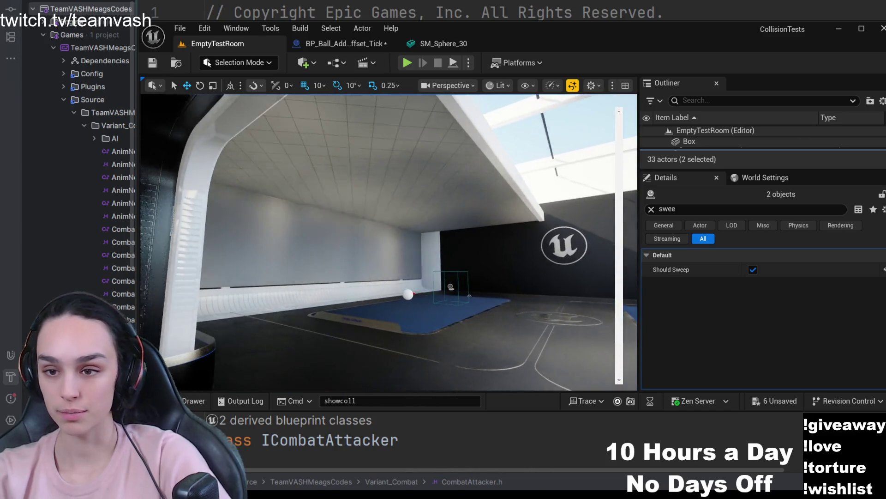
key(d)
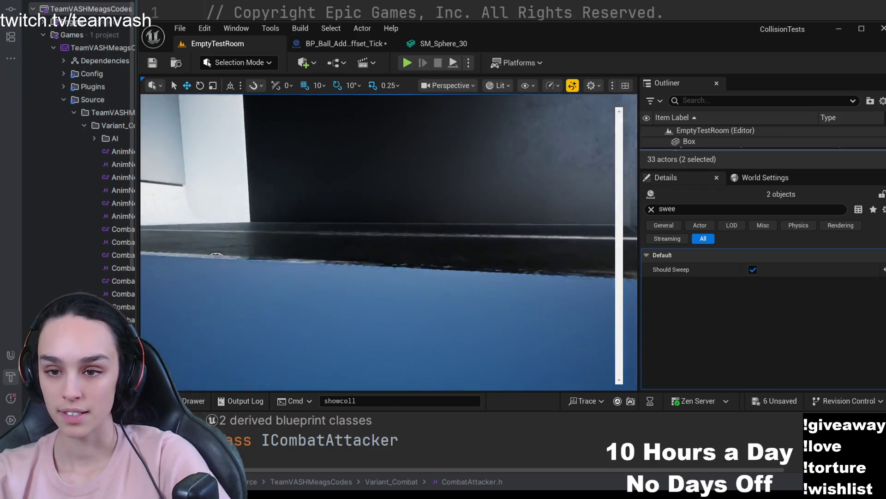
key(a)
key(w)
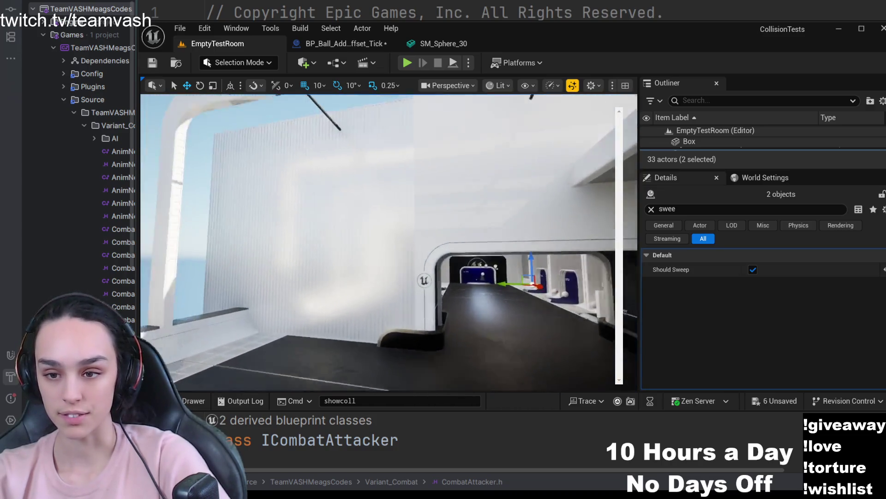
key(s)
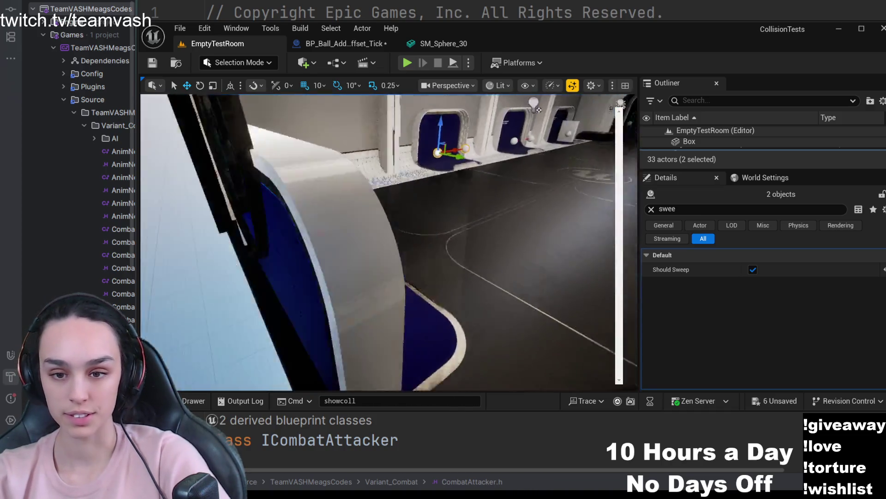
key(w)
key(a)
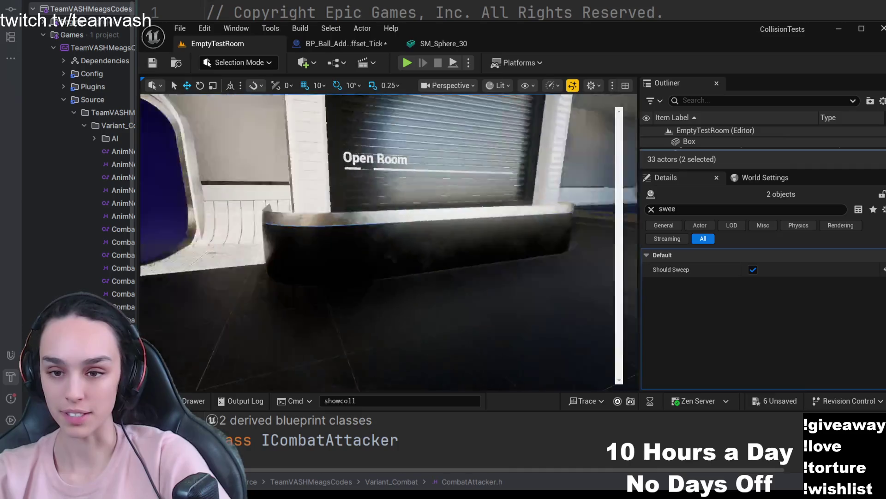
Fly back past the Open Room shutter to face the Set Actor Location room.
key(w)
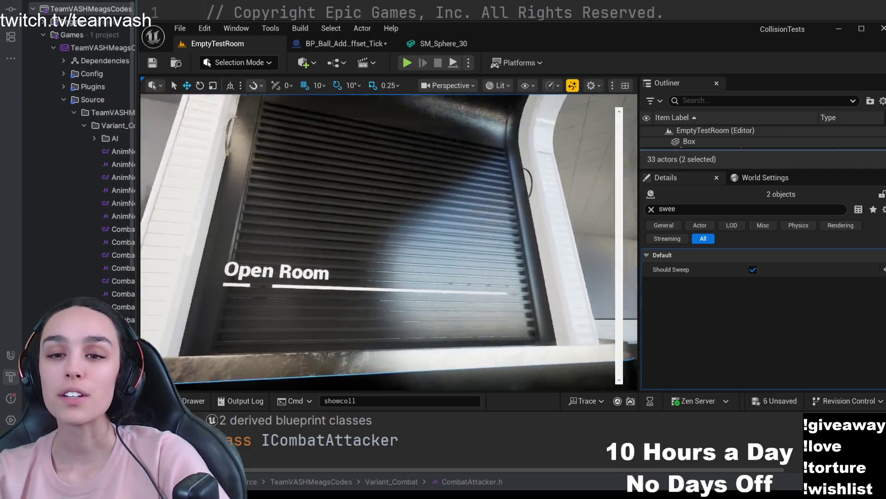
key(w)
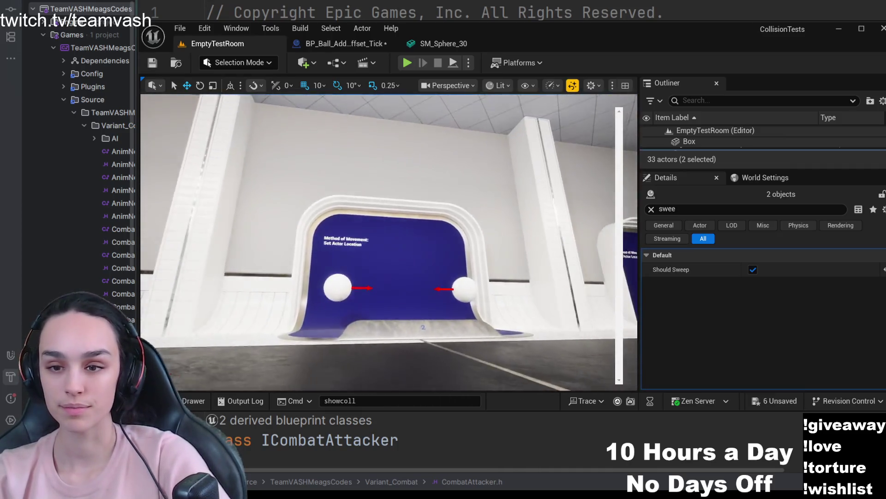
key(w)
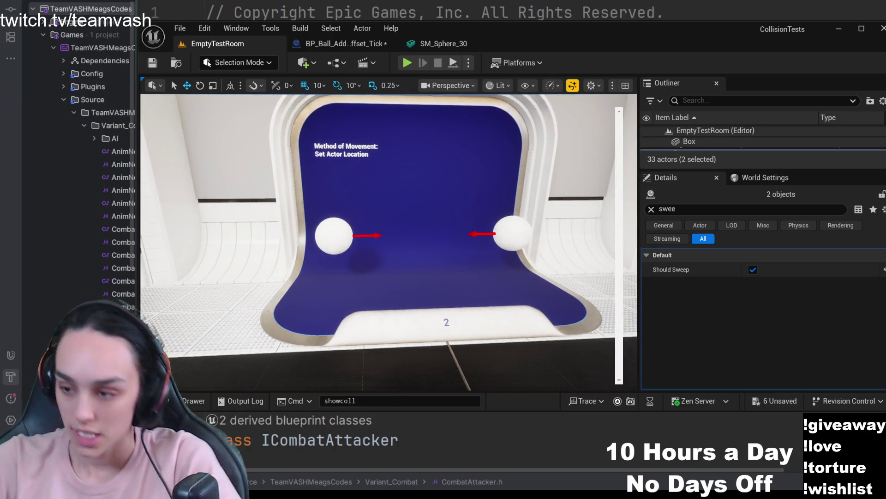